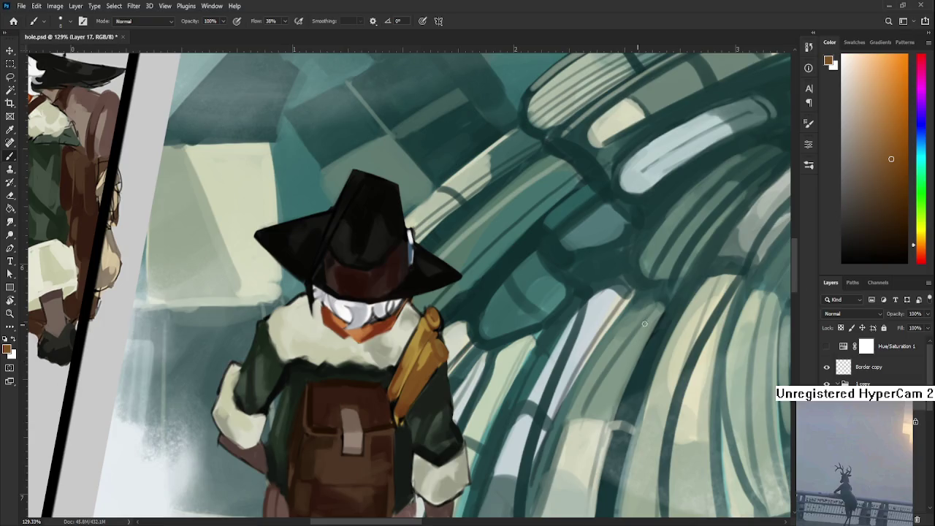
- Paint lighter gold highlights on the witch's shoulder strap using colours sampled from it
{"action": "left_click", "coordinate": [893, 220]}
{"action": "left_click", "coordinate": [890, 197]}
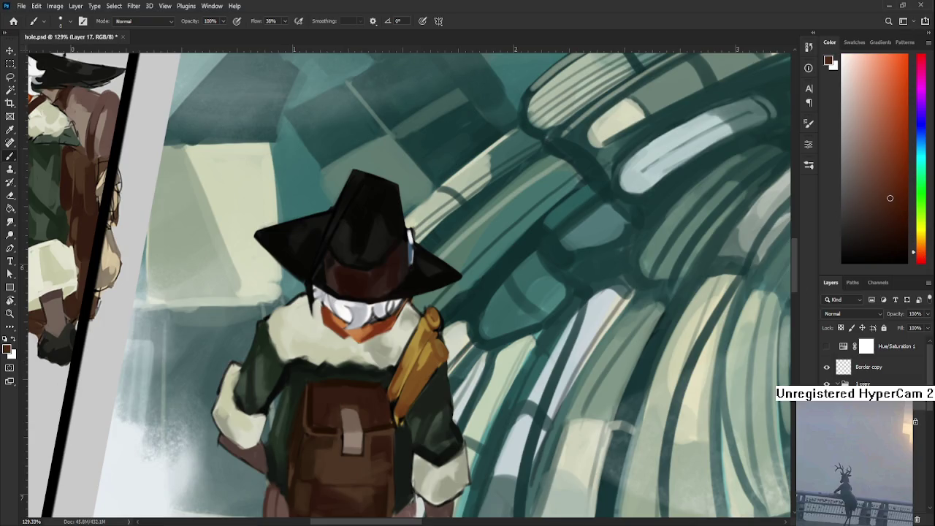
{"action": "left_click_drag", "start_coordinate": [422, 366], "coordinate": [331, 435]}
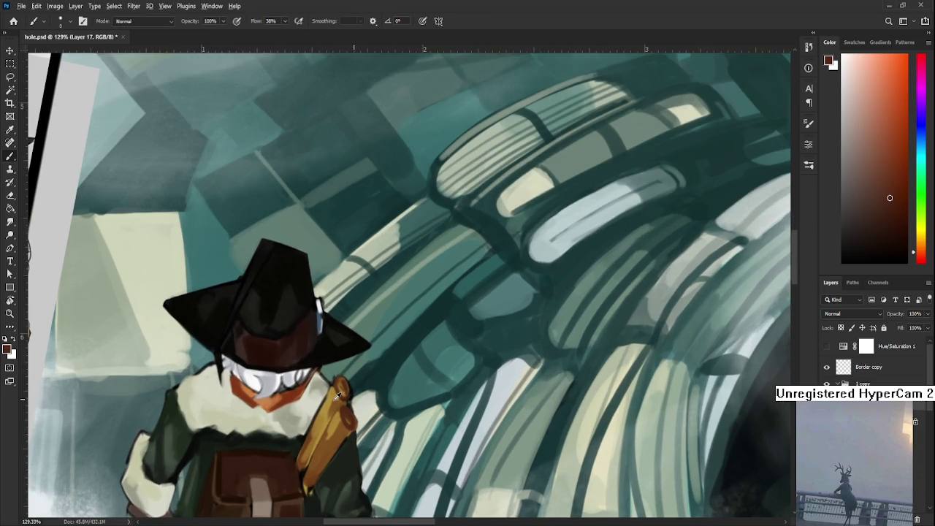
{"action": "left_click", "coordinate": [337, 394], "text": "alt"}
{"action": "left_click", "coordinate": [332, 391], "text": "alt"}
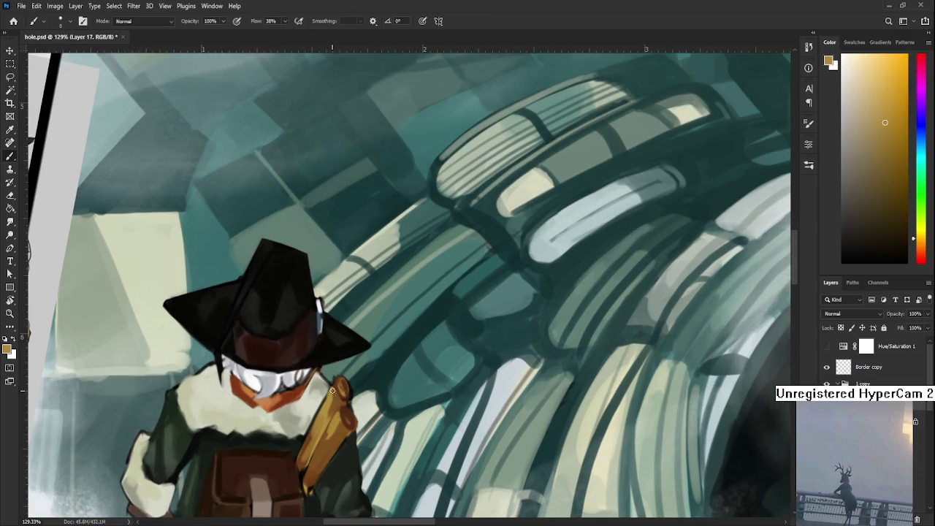
{"action": "left_click", "coordinate": [330, 387], "text": "alt"}
{"action": "left_click", "coordinate": [334, 389], "text": "alt"}
{"action": "left_click", "coordinate": [336, 395], "text": "alt"}
{"action": "left_click", "coordinate": [333, 390], "text": "alt"}
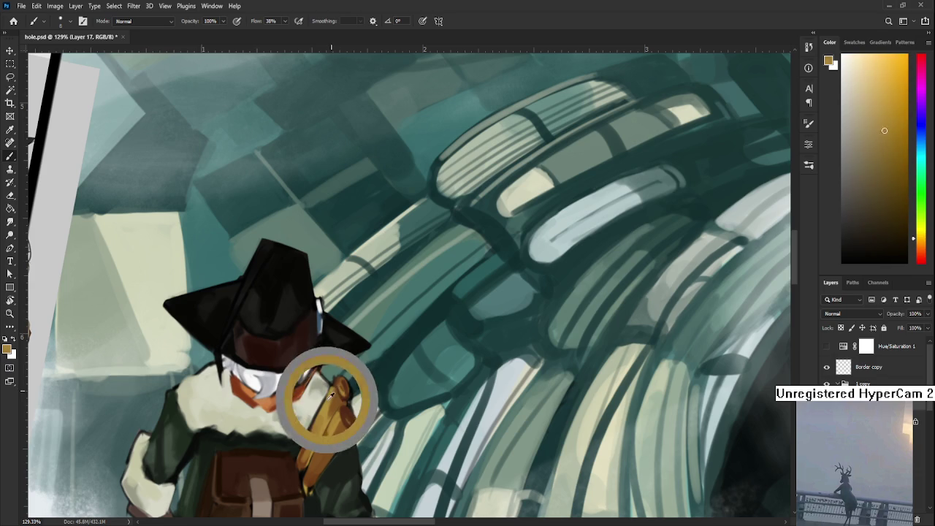
- Shade the strap with dark reddish-brown and near-black tones sampled from the strap and bag
{"action": "left_click", "coordinate": [335, 389], "text": "alt"}
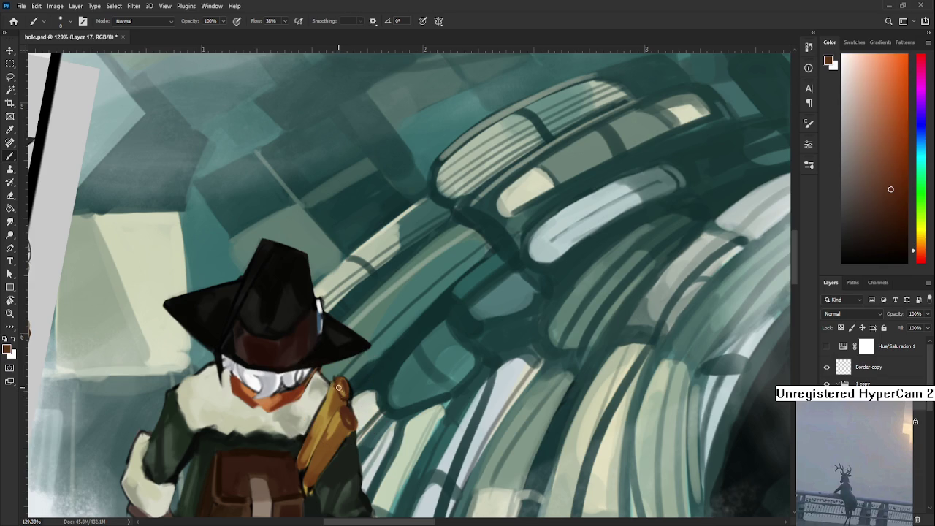
{"action": "left_click", "coordinate": [340, 398], "text": "alt"}
{"action": "left_click", "coordinate": [337, 397], "text": "alt"}
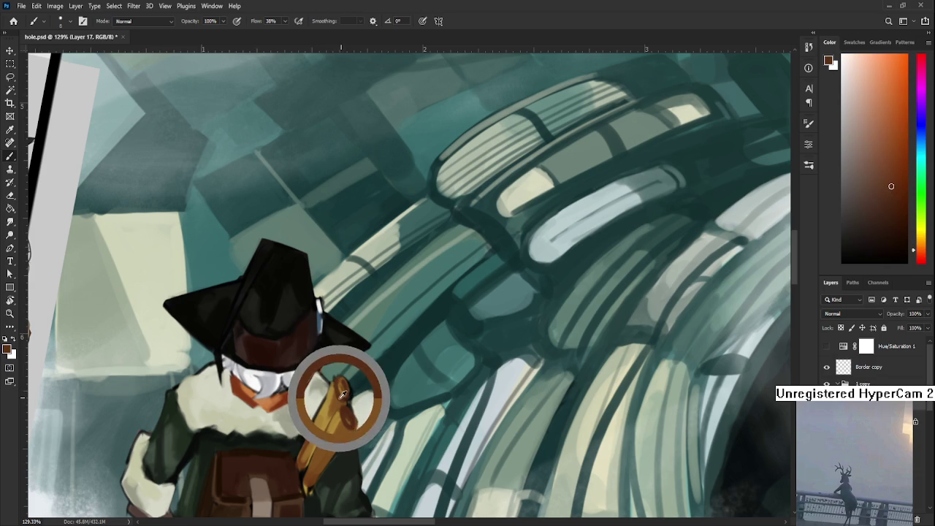
{"action": "left_click", "coordinate": [334, 394], "text": "alt"}
{"action": "scroll", "coordinate": [335, 395], "scroll_direction": "down", "scroll_amount": 3}
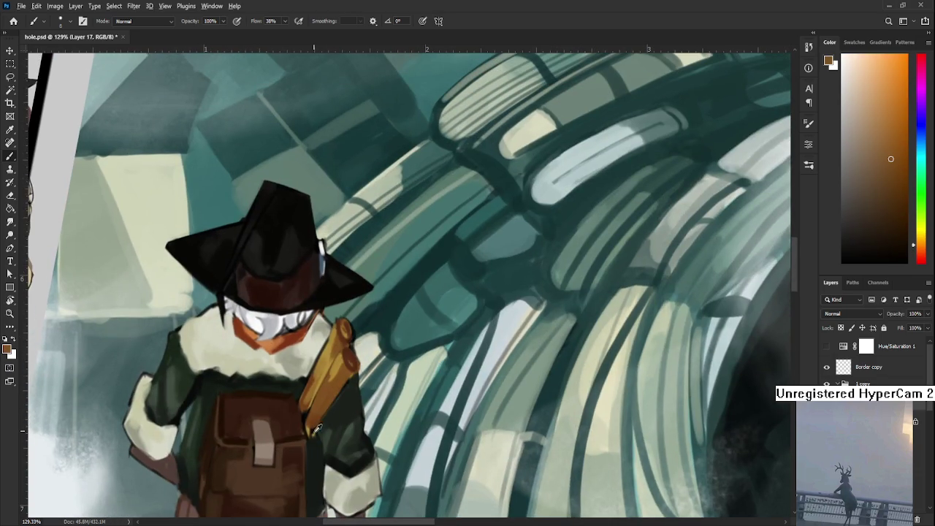
{"action": "left_click", "coordinate": [307, 438], "text": "alt"}
{"action": "left_click", "coordinate": [293, 420], "text": "alt"}
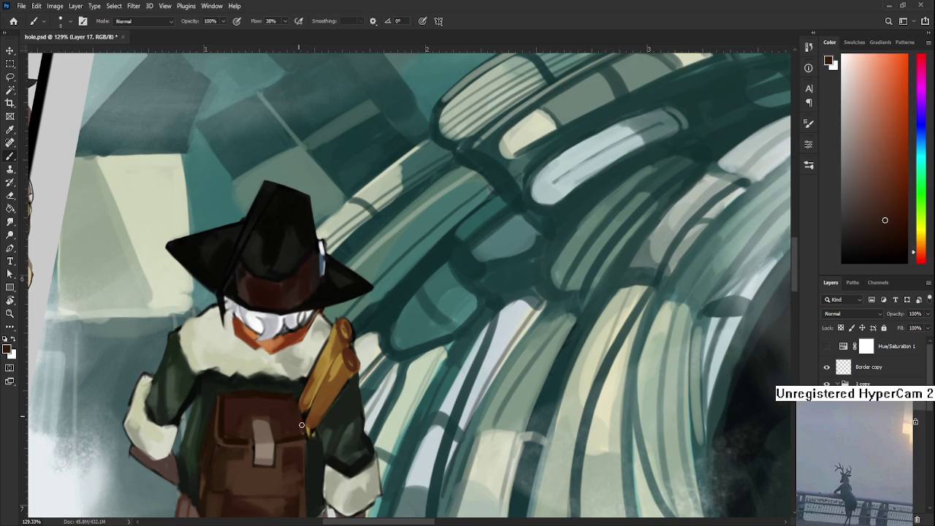
{"action": "left_click", "coordinate": [309, 433], "text": "alt"}
{"action": "left_click", "coordinate": [307, 428], "text": "alt"}
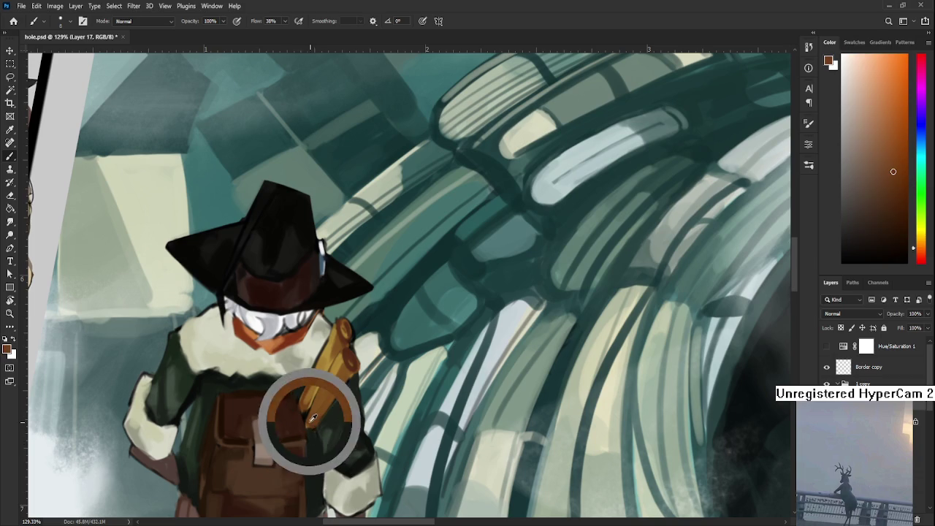
{"action": "scroll", "coordinate": [307, 429], "scroll_direction": "down", "scroll_amount": 3}
- Paint darker shading on the right side of the brown backpack using its sampled browns
{"action": "scroll", "coordinate": [307, 429], "scroll_direction": "down", "scroll_amount": 3}
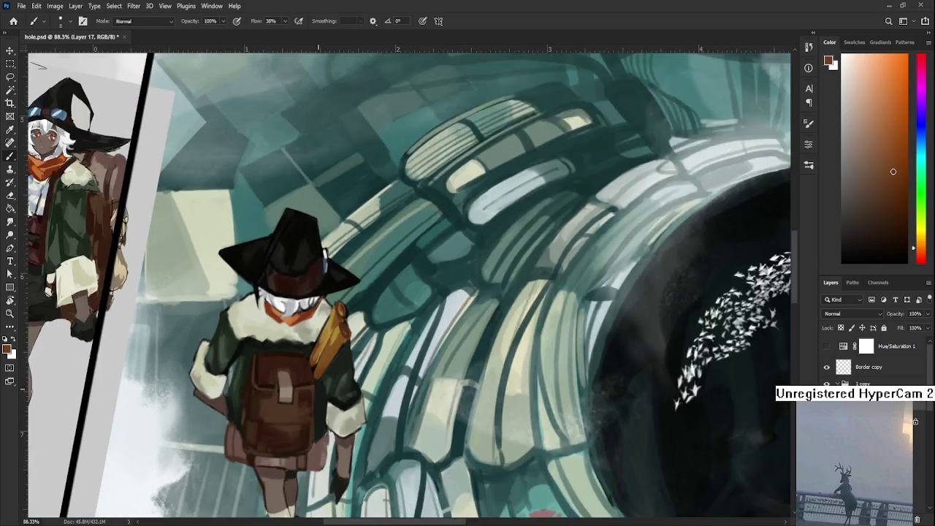
{"action": "scroll", "coordinate": [308, 429], "scroll_direction": "down", "scroll_amount": 2}
{"action": "scroll", "coordinate": [307, 429], "scroll_direction": "down", "scroll_amount": 2}
{"action": "scroll", "coordinate": [308, 428], "scroll_direction": "up", "scroll_amount": 2}
{"action": "scroll", "coordinate": [308, 429], "scroll_direction": "up", "scroll_amount": 1}
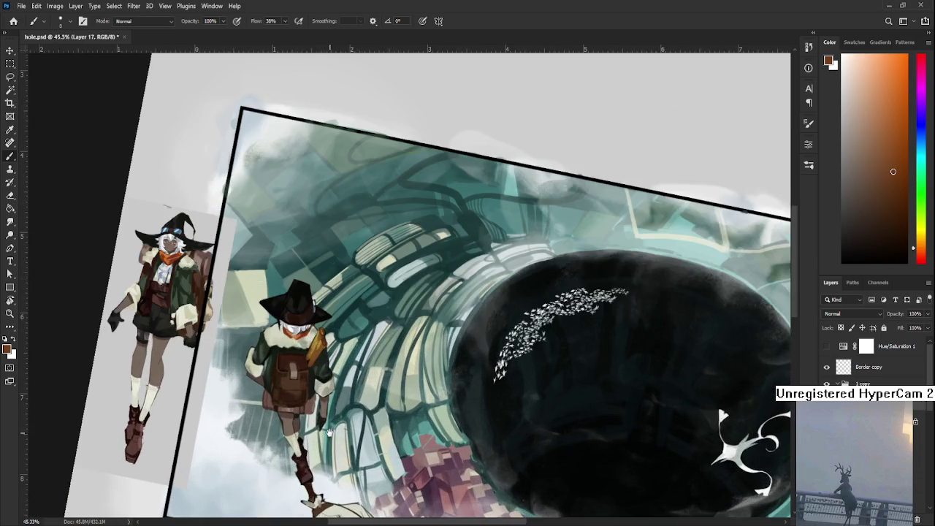
{"action": "scroll", "coordinate": [308, 428], "scroll_direction": "up", "scroll_amount": 3}
{"action": "scroll", "coordinate": [311, 356], "scroll_direction": "up", "scroll_amount": 2}
{"action": "scroll", "coordinate": [312, 357], "scroll_direction": "up", "scroll_amount": 2}
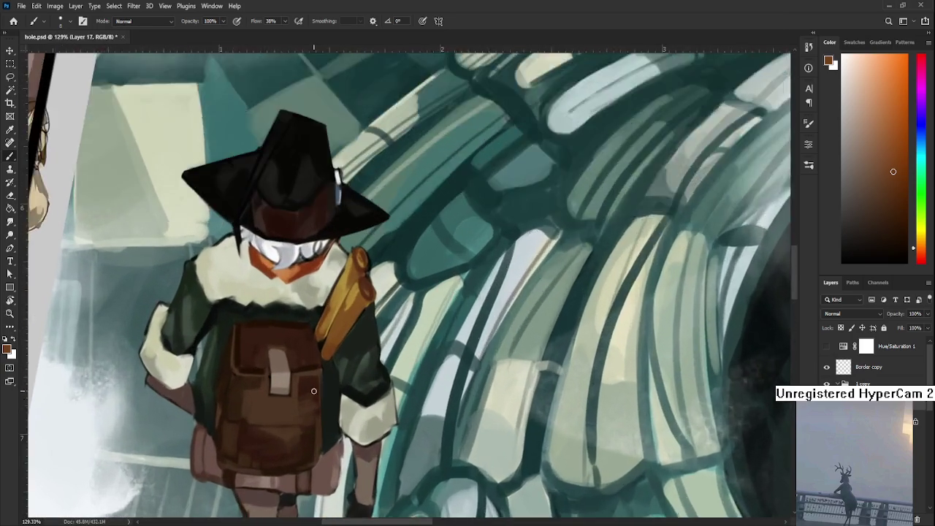
{"action": "scroll", "coordinate": [312, 356], "scroll_direction": "up", "scroll_amount": 1}
{"action": "left_click", "coordinate": [312, 358], "text": "alt"}
{"action": "left_click_drag", "start_coordinate": [312, 360], "coordinate": [277, 394]}
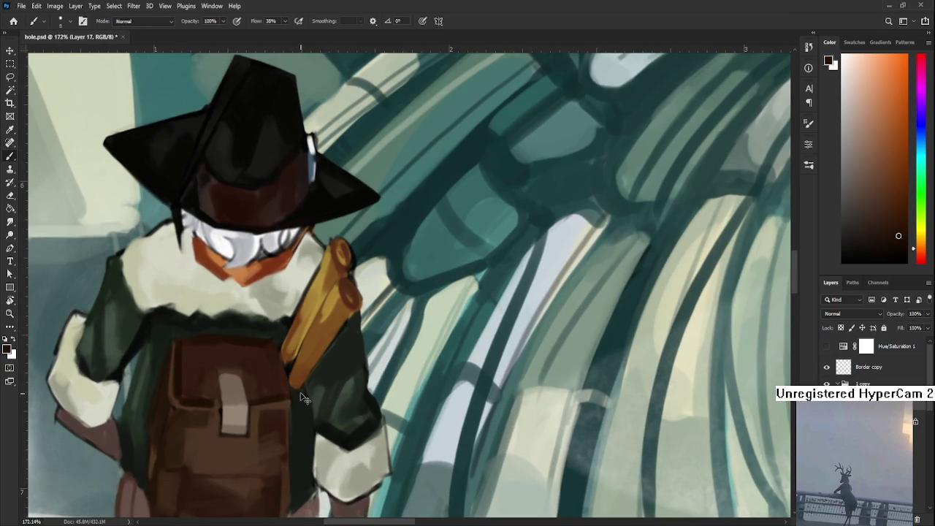
{"action": "left_click", "coordinate": [289, 467], "text": "alt"}
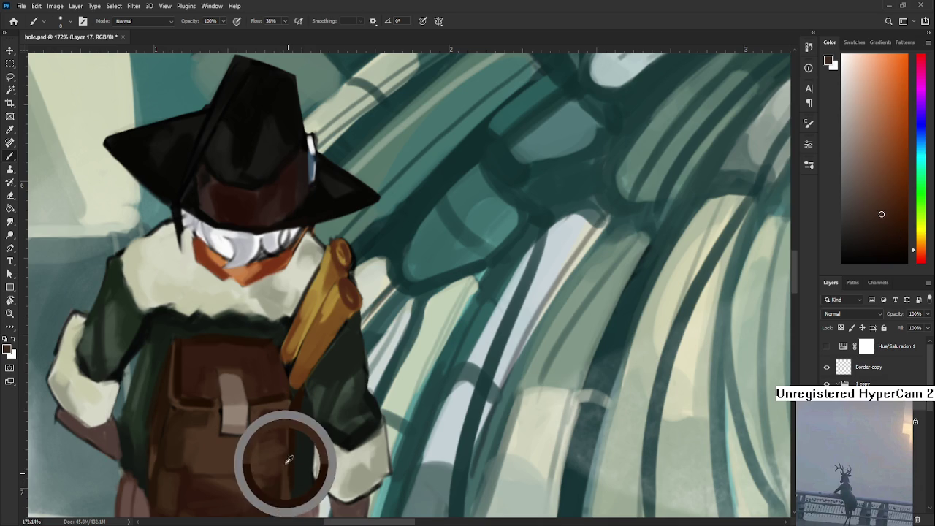
- Zoom out to 60% to view the whole scene
{"action": "left_click_drag", "start_coordinate": [289, 475], "coordinate": [295, 425]}
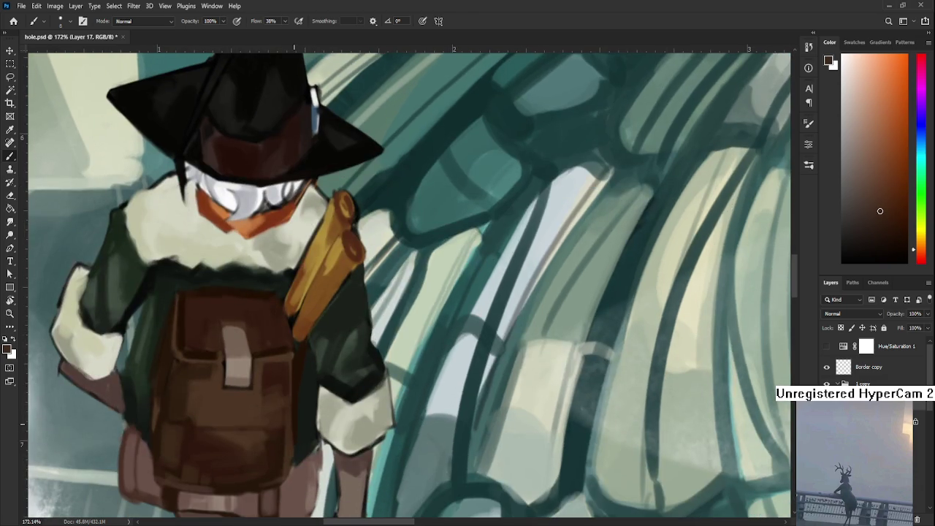
{"action": "scroll", "coordinate": [295, 425], "scroll_direction": "down", "scroll_amount": 5}
{"action": "left_click_drag", "start_coordinate": [362, 459], "coordinate": [362, 342]}
{"action": "scroll", "coordinate": [362, 343], "scroll_direction": "up", "scroll_amount": 3}
- Enlarge the brush and paint dark red at the broom's knot below the boots
{"action": "left_click", "coordinate": [298, 323], "text": "alt"}
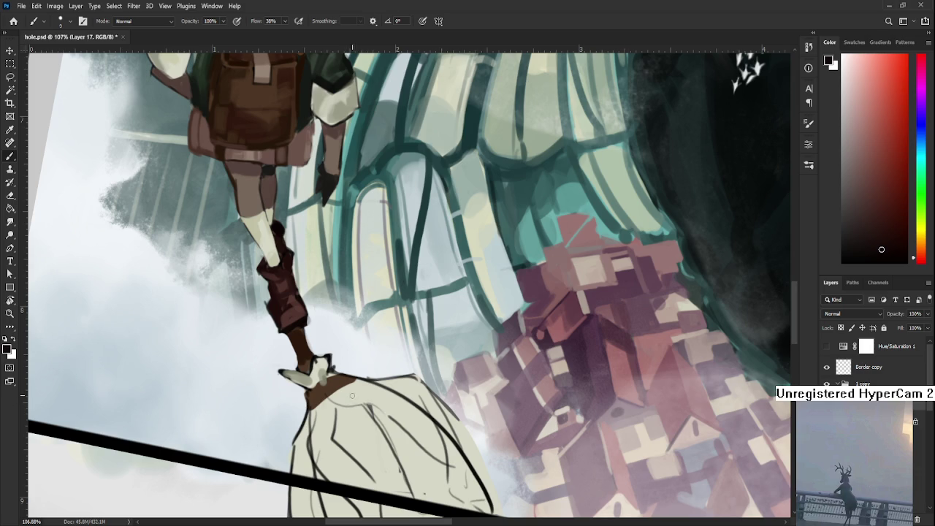
{"action": "key", "text": "bracketright"}
{"action": "key", "text": "bracketright"}
{"action": "key", "text": "bracketright"}
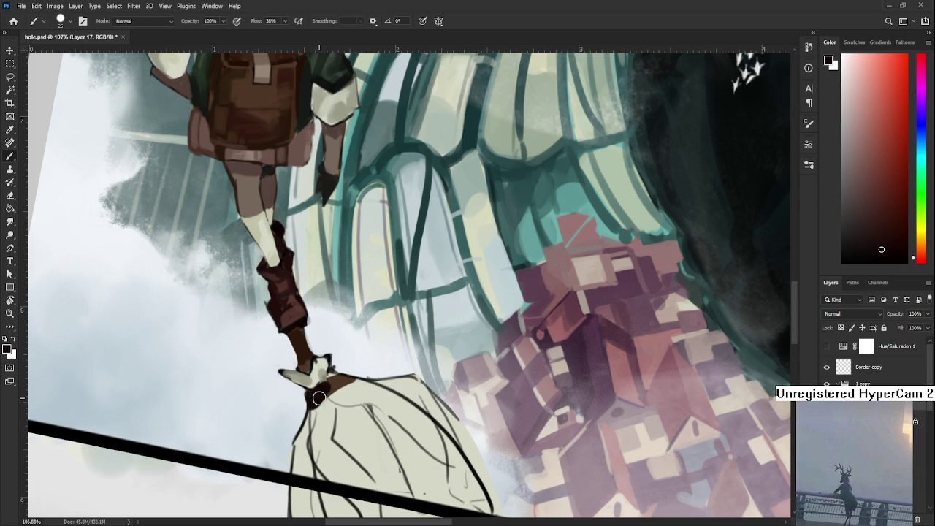
{"action": "left_click_drag", "start_coordinate": [373, 344], "coordinate": [327, 389]}
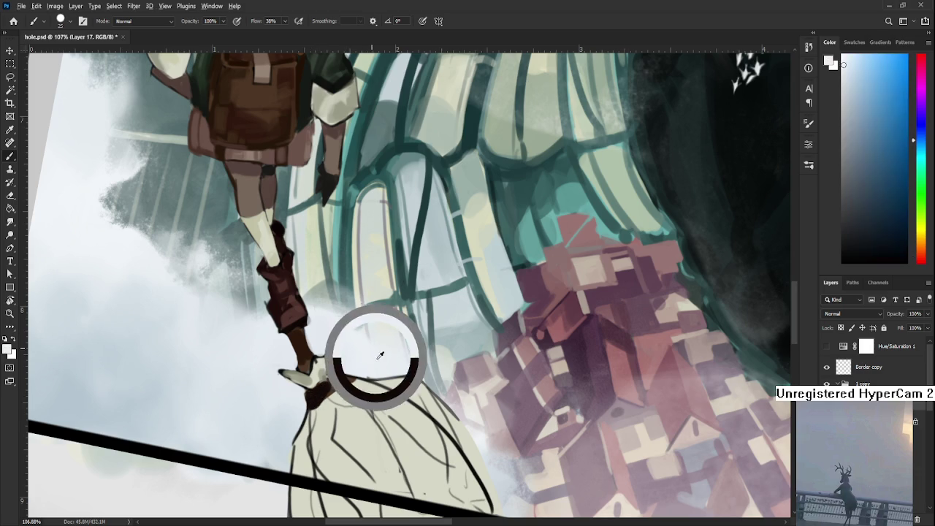
{"action": "left_click", "coordinate": [329, 385], "text": "alt"}
{"action": "left_click", "coordinate": [324, 390], "text": "alt"}
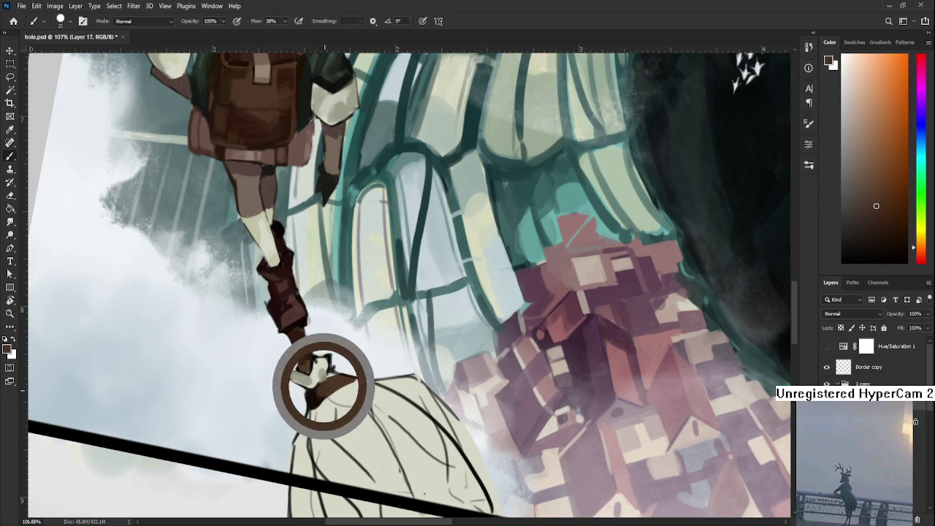
{"action": "left_click", "coordinate": [310, 400], "text": "alt"}
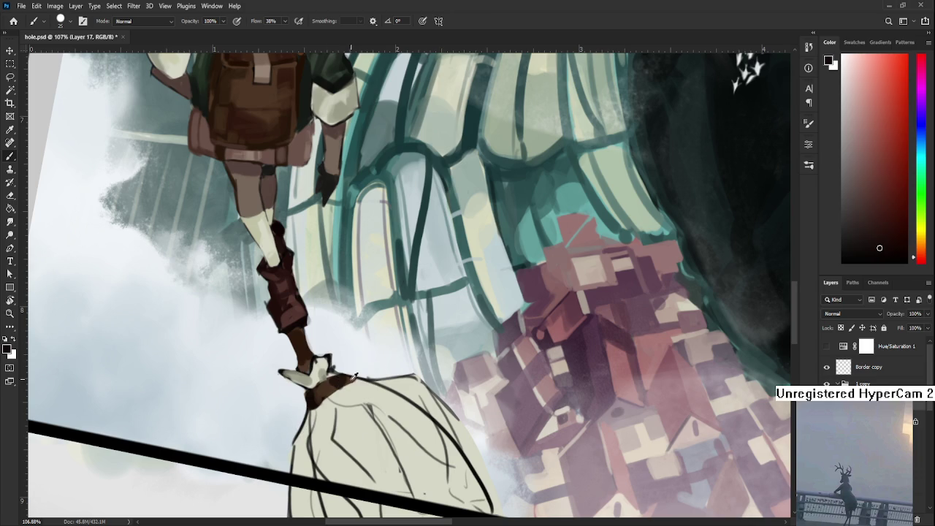
- Build up the sack's tie with orange-brown, darker red and pale yellow-grey tones
{"action": "left_click", "coordinate": [331, 390], "text": "alt"}
{"action": "left_click", "coordinate": [332, 387], "text": "alt"}
{"action": "left_click", "coordinate": [349, 376], "text": "alt"}
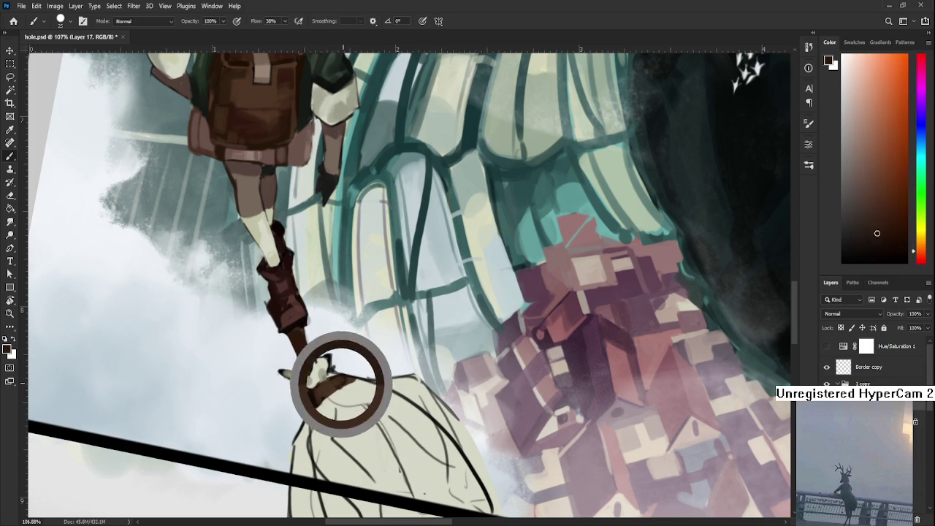
{"action": "left_click", "coordinate": [302, 388], "text": "alt"}
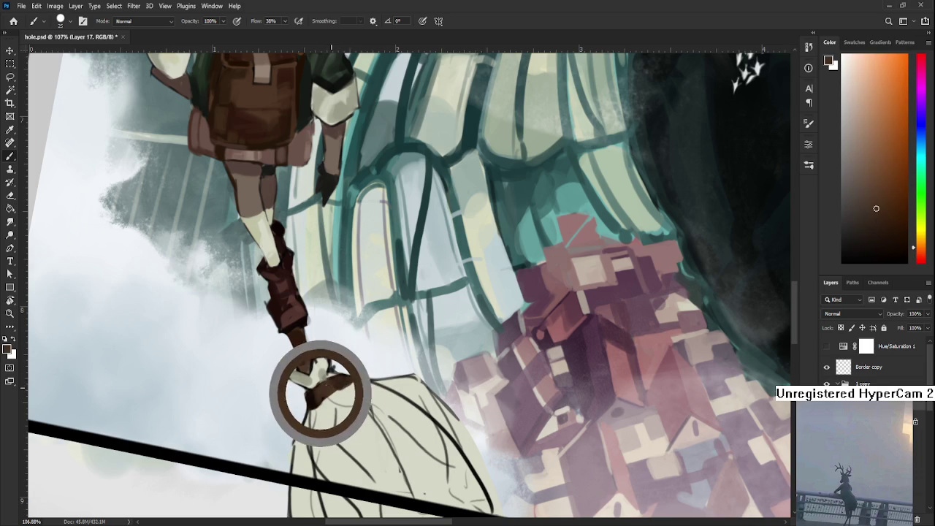
{"action": "left_click", "coordinate": [313, 395], "text": "alt"}
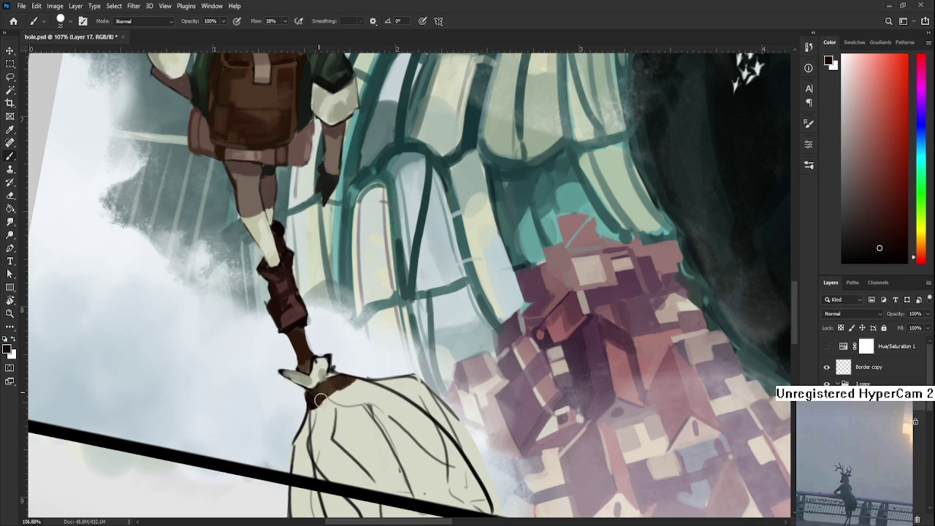
{"action": "left_click", "coordinate": [317, 374], "text": "alt"}
{"action": "left_click", "coordinate": [317, 373], "text": "alt"}
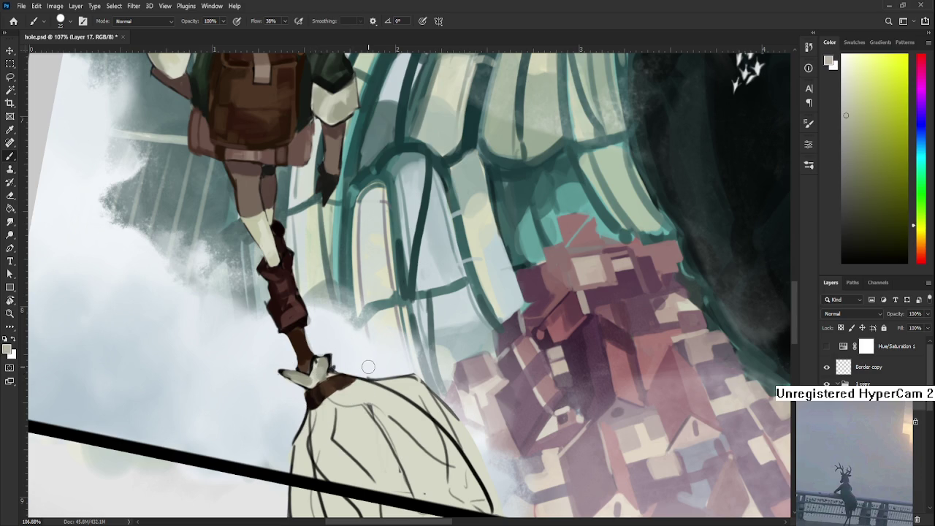
{"action": "scroll", "coordinate": [363, 355], "scroll_direction": "down", "scroll_amount": 2}
{"action": "scroll", "coordinate": [363, 356], "scroll_direction": "down", "scroll_amount": 2}
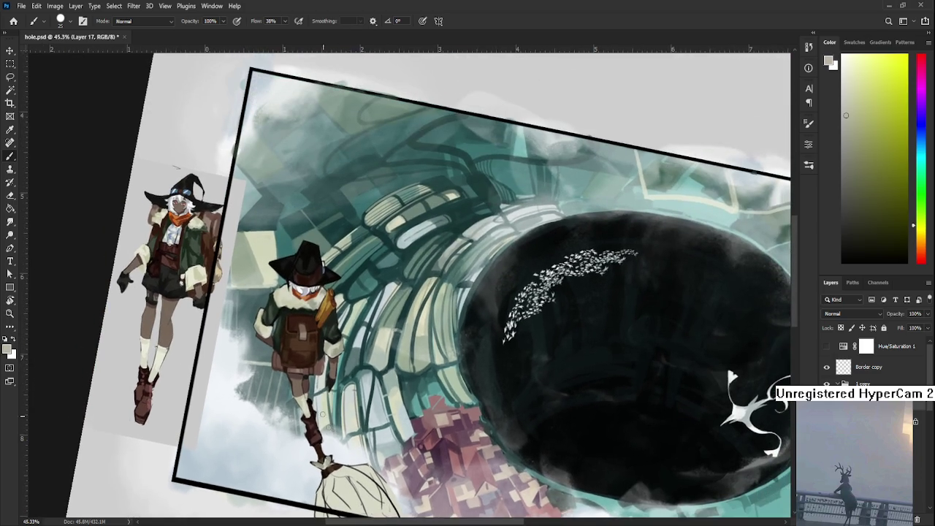
- Try dark grey shading on the broom's sack, then undo it
{"action": "key", "text": "ctrl+z"}
{"action": "left_click", "coordinate": [336, 339], "text": "alt"}
{"action": "left_click_drag", "start_coordinate": [339, 456], "coordinate": [299, 353]}
{"action": "left_click", "coordinate": [304, 400], "text": "alt"}
{"action": "left_click", "coordinate": [289, 385], "text": "alt"}
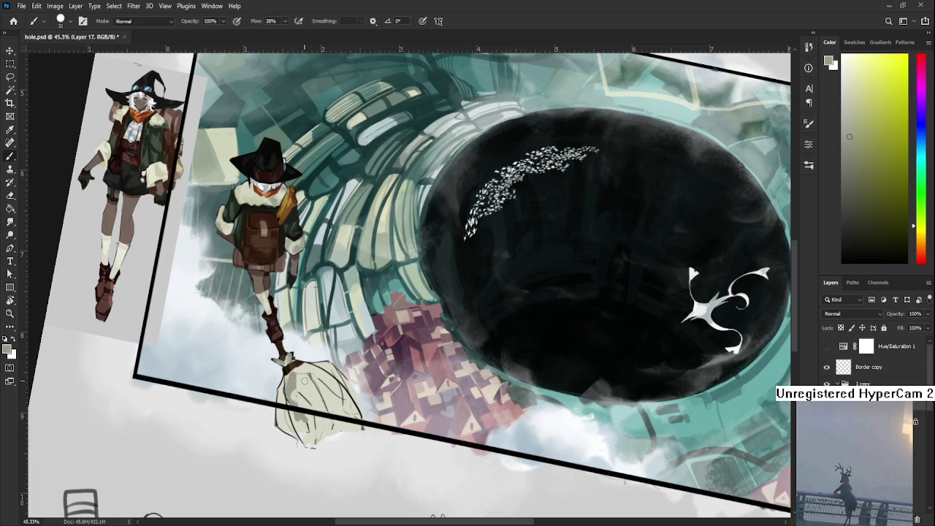
{"action": "left_click_drag", "start_coordinate": [311, 400], "coordinate": [325, 427]}
{"action": "left_click", "coordinate": [306, 379], "text": "alt"}
{"action": "key", "text": "ctrl+z"}
- Add pale strokes along the sack's lower-right edge and erase stray marks
{"action": "left_click", "coordinate": [331, 400], "text": "alt"}
{"action": "left_click", "coordinate": [346, 382], "text": "alt"}
{"action": "left_click_drag", "start_coordinate": [353, 405], "coordinate": [363, 425]}
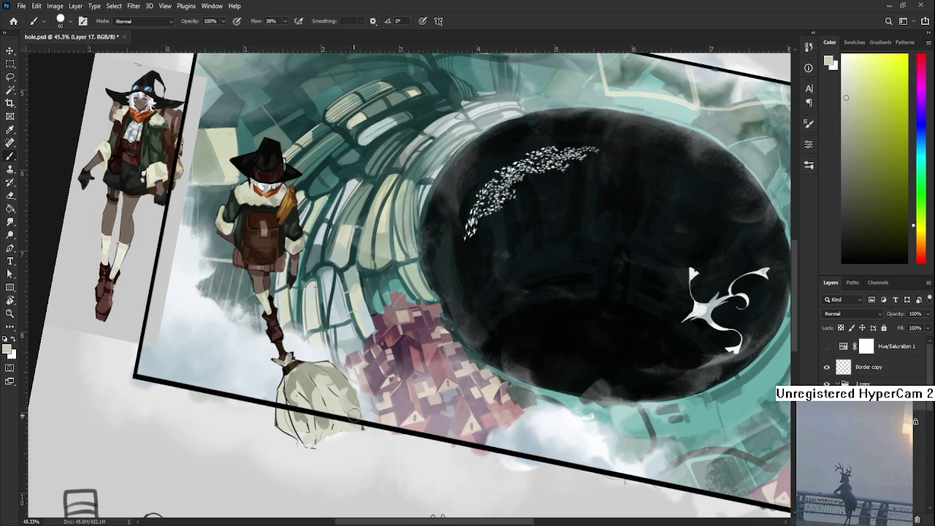
{"action": "left_click", "coordinate": [356, 405], "text": "alt"}
{"action": "key", "text": "e"}
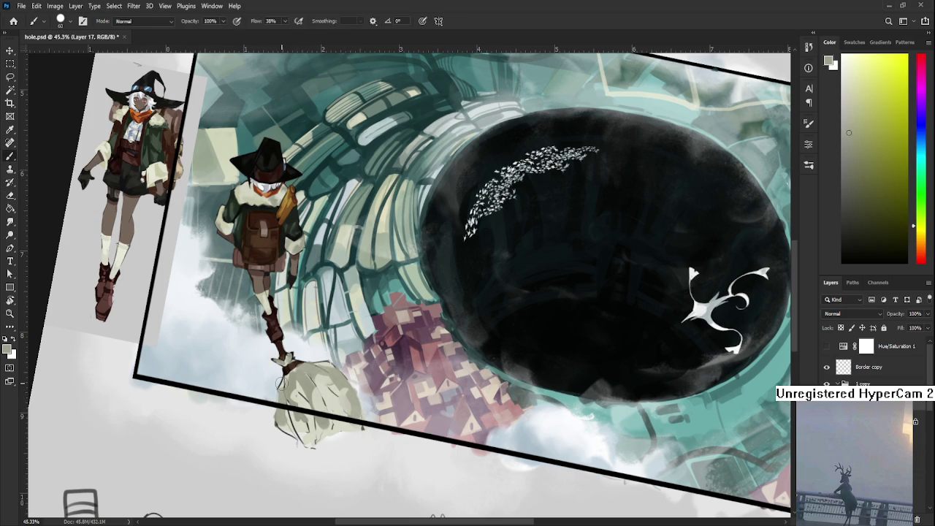
{"action": "key", "text": "b"}
- Repaint the broom head with lighter and darker grey-green tones sampled from it
{"action": "left_click", "coordinate": [321, 398], "text": "alt"}
{"action": "left_click", "coordinate": [308, 383], "text": "alt"}
{"action": "left_click", "coordinate": [339, 404], "text": "alt"}
{"action": "left_click", "coordinate": [317, 391], "text": "alt"}
{"action": "left_click", "coordinate": [341, 407], "text": "alt"}
{"action": "left_click", "coordinate": [334, 401], "text": "alt"}
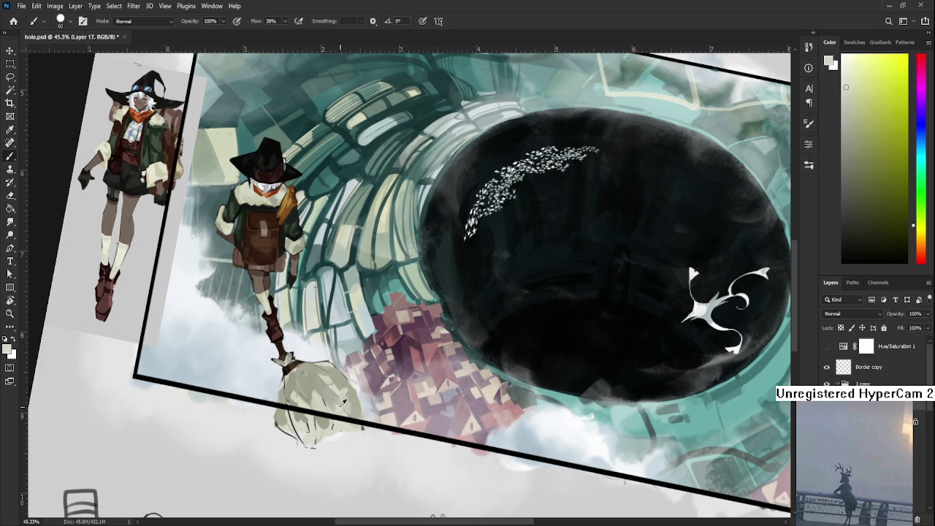
{"action": "left_click", "coordinate": [323, 387], "text": "alt"}
{"action": "left_click", "coordinate": [332, 398], "text": "alt"}
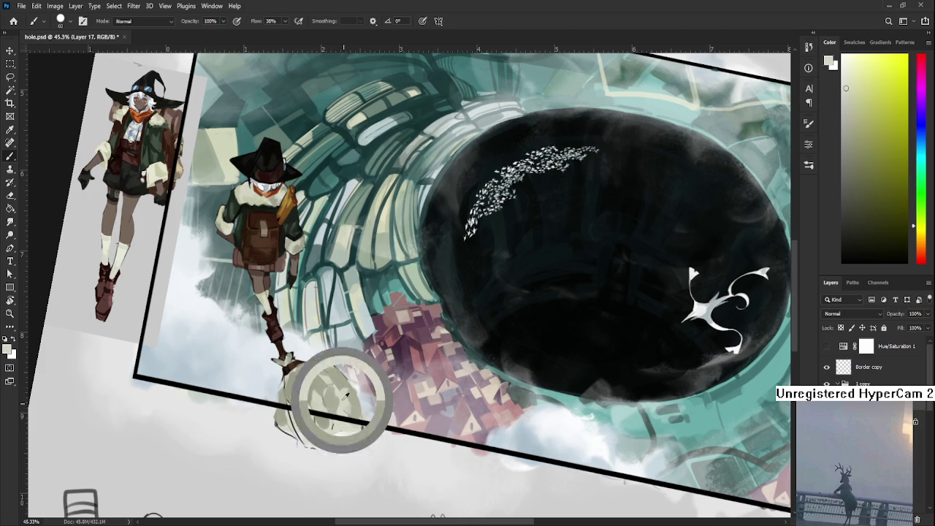
{"action": "left_click", "coordinate": [337, 406], "text": "alt"}
{"action": "left_click", "coordinate": [337, 381], "text": "alt"}
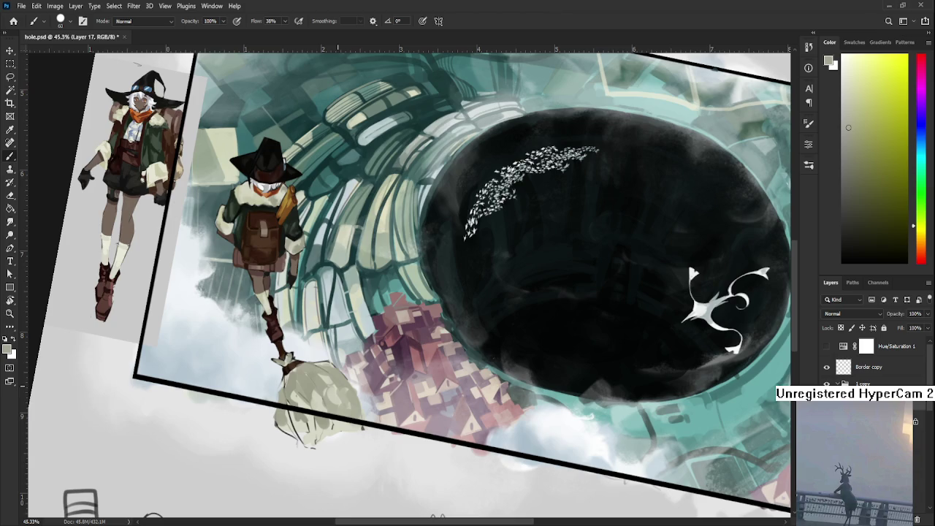
- Fit the whole canvas in view and start rotating it back upright
{"action": "key", "text": "ctrl+0"}
{"action": "key", "text": "r"}
{"action": "left_click_drag", "start_coordinate": [511, 182], "coordinate": [533, 219]}
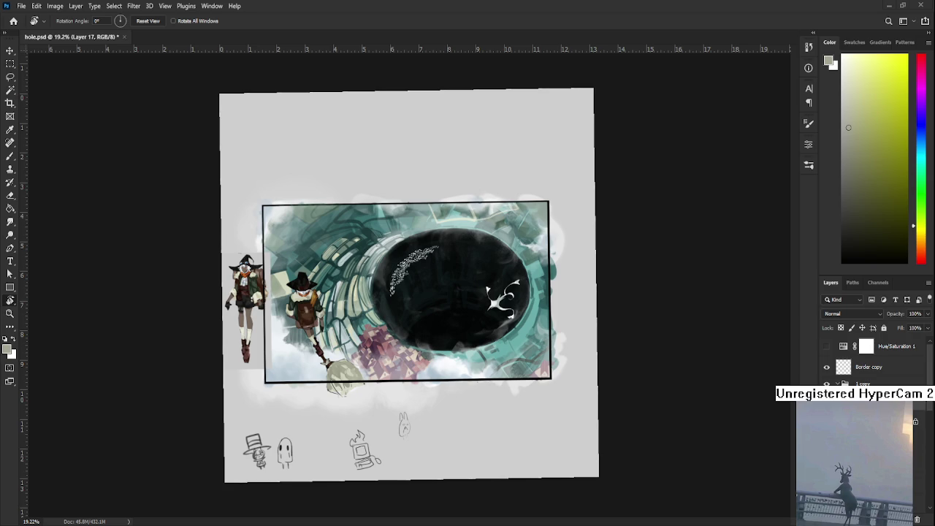
- Zoom to show the whole canvas, including the sketches below the framed illustration
{"action": "scroll", "coordinate": [334, 350], "scroll_direction": "up", "scroll_amount": 5}
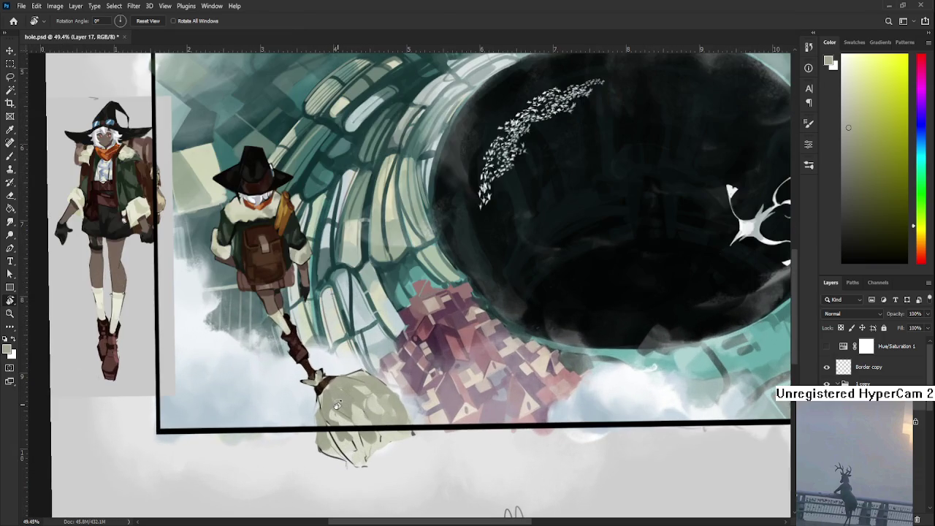
- Paint dark bristle strands on the broom head with sampled dark browns and grey-yellow
{"action": "key", "text": "b"}
{"action": "left_click", "coordinate": [303, 372], "text": "alt"}
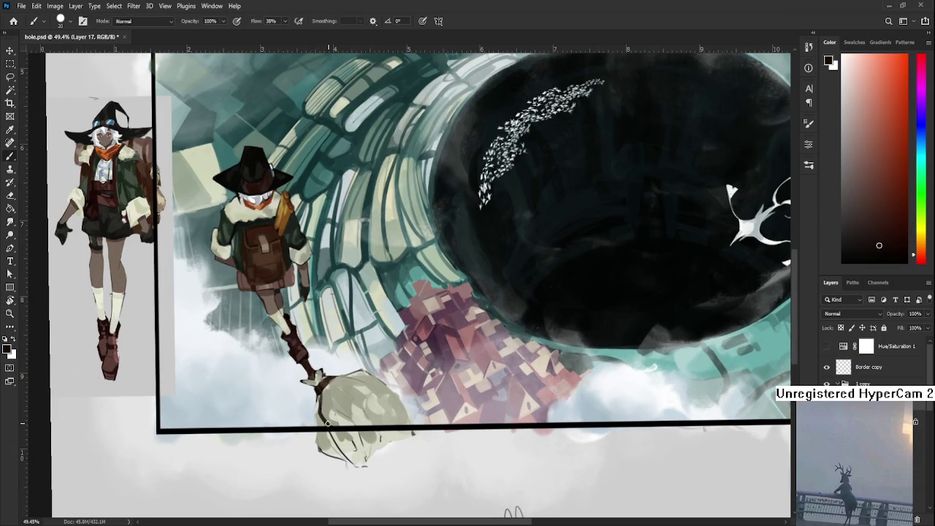
{"action": "left_click", "coordinate": [326, 414], "text": "alt"}
{"action": "left_click", "coordinate": [321, 394], "text": "alt"}
{"action": "left_click_drag", "start_coordinate": [321, 395], "coordinate": [326, 399]}
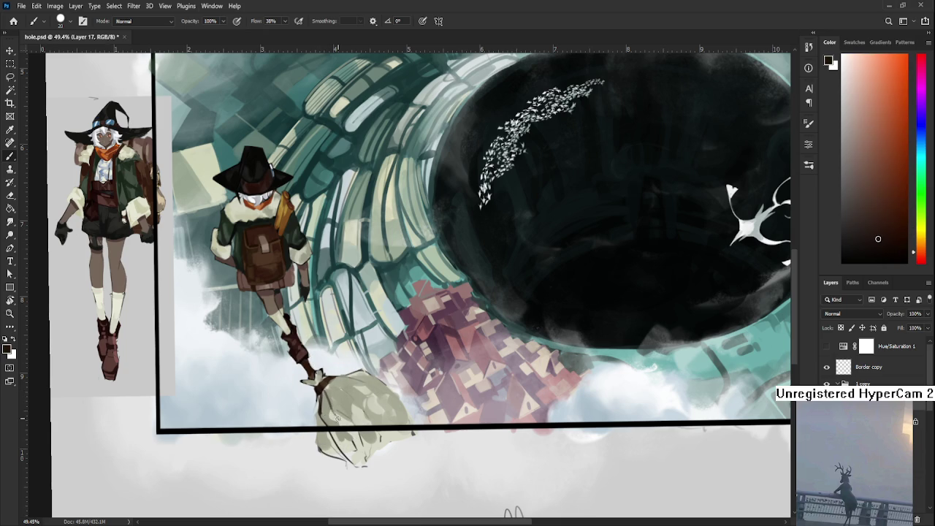
{"action": "left_click", "coordinate": [338, 400], "text": "alt"}
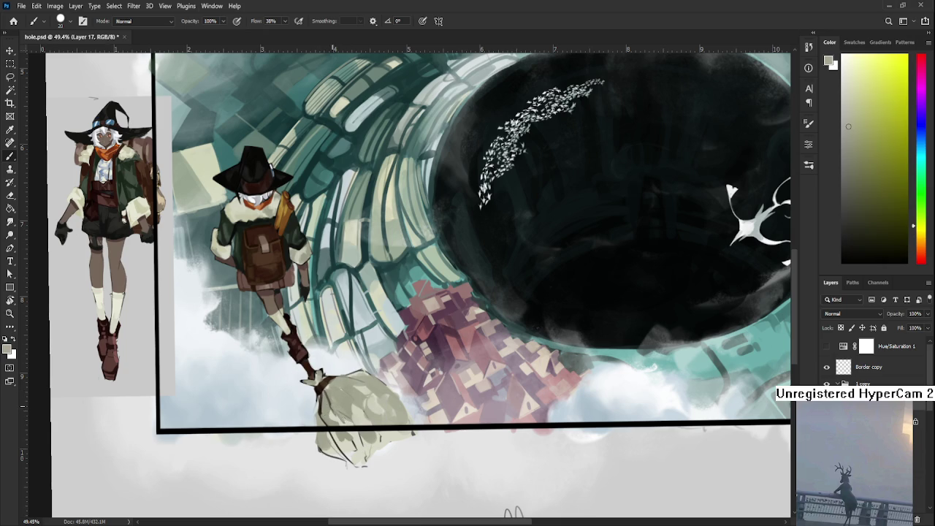
{"action": "left_click", "coordinate": [318, 389], "text": "alt"}
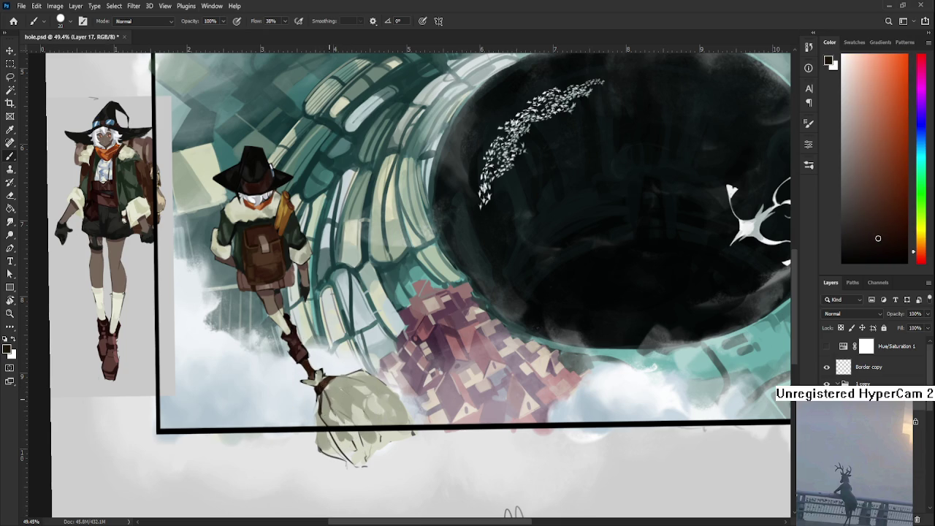
{"action": "left_click", "coordinate": [328, 387], "text": "alt"}
- Zoom in and out to review the painted bristle strands
{"action": "scroll", "coordinate": [363, 409], "scroll_direction": "up", "scroll_amount": 1}
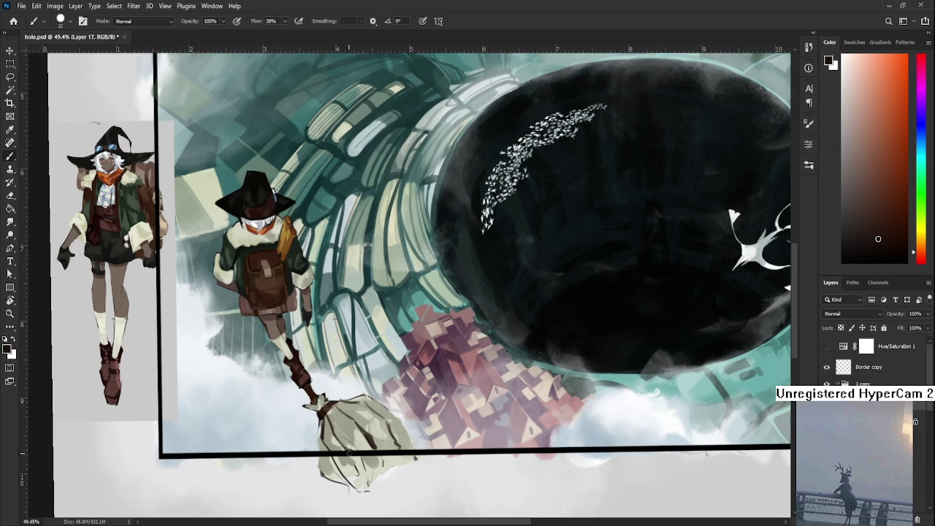
{"action": "scroll", "coordinate": [349, 450], "scroll_direction": "up", "scroll_amount": 1}
{"action": "scroll", "coordinate": [406, 433], "scroll_direction": "down", "scroll_amount": 3}
{"action": "scroll", "coordinate": [463, 367], "scroll_direction": "down", "scroll_amount": 2}
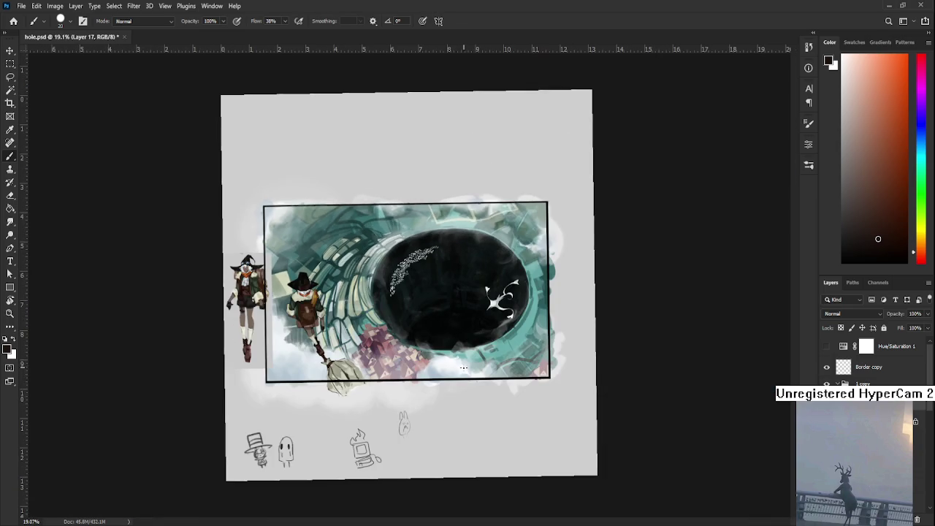
{"action": "scroll", "coordinate": [379, 369], "scroll_direction": "up", "scroll_amount": 3}
{"action": "scroll", "coordinate": [380, 368], "scroll_direction": "down", "scroll_amount": 1}
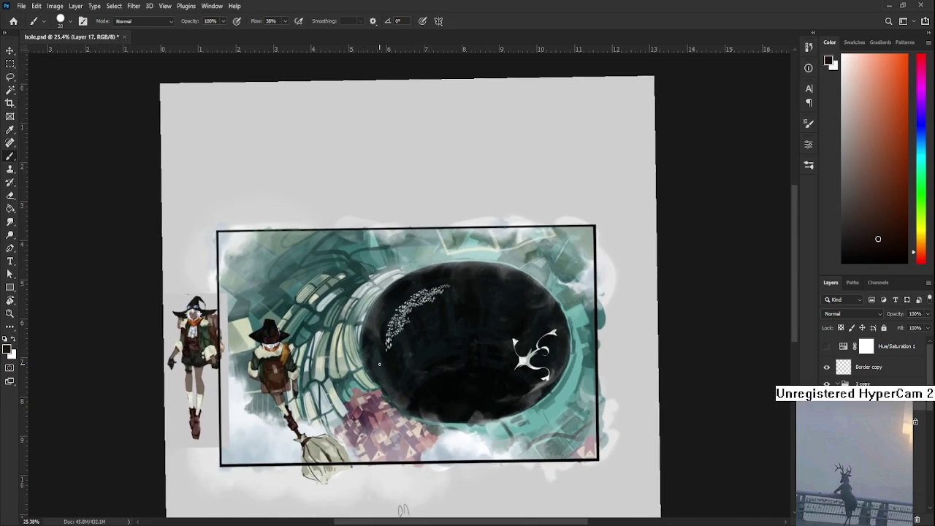
- Save hole.psd and open da sketches.psd from the recent files
{"action": "key", "text": "ctrl+s"}
{"action": "left_click", "coordinate": [13, 21]}
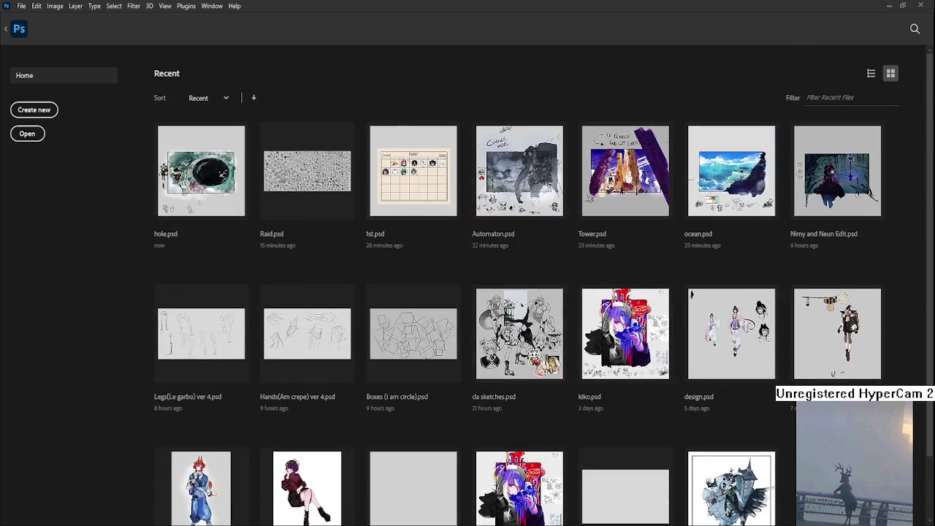
{"action": "left_click", "coordinate": [517, 355]}
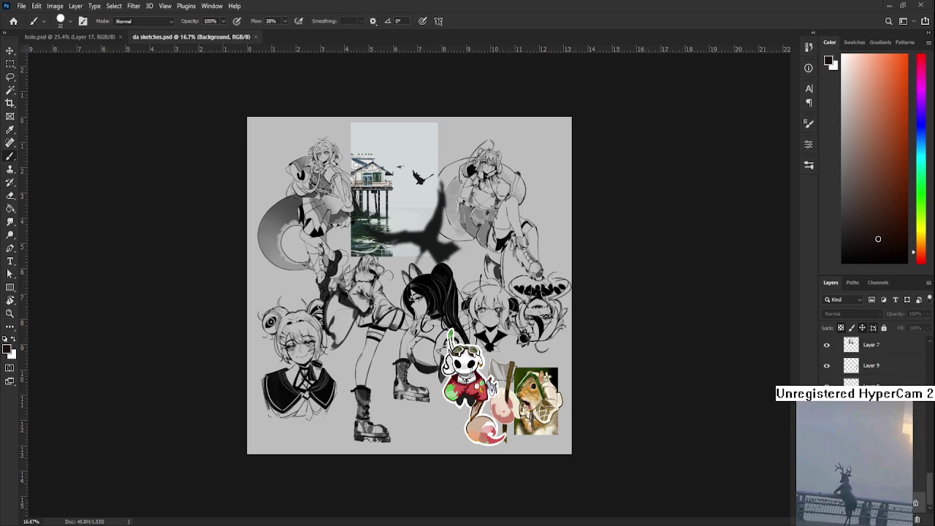
- Hide Group 2's sketches so only a blank grey canvas remains
{"action": "key", "text": "ctrl+plus"}
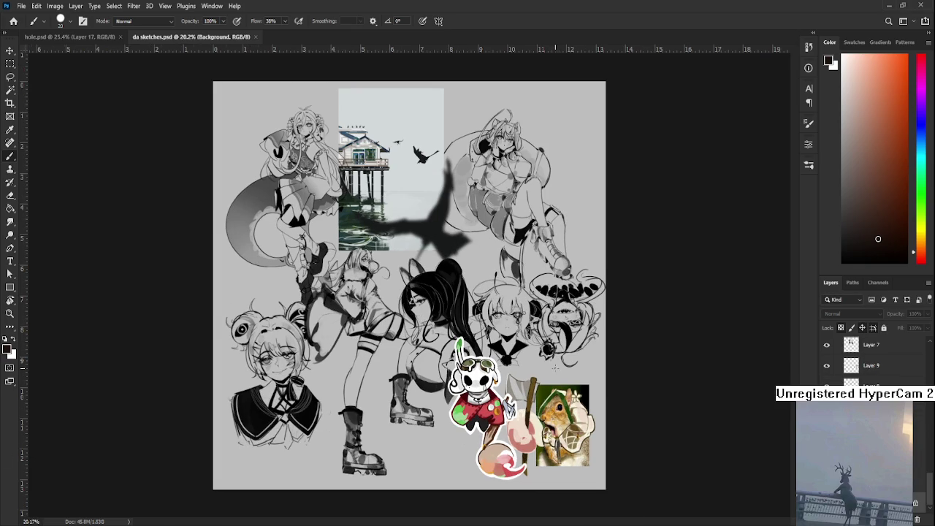
{"action": "scroll", "coordinate": [384, 144], "scroll_direction": "up", "scroll_amount": 2}
{"action": "scroll", "coordinate": [597, 109], "scroll_direction": "up", "scroll_amount": 2}
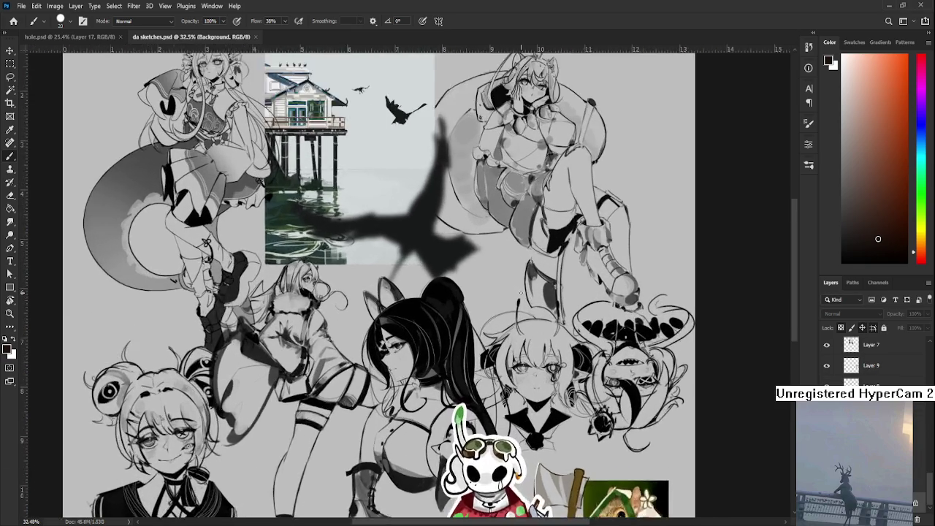
{"action": "scroll", "coordinate": [596, 109], "scroll_direction": "up", "scroll_amount": 2}
{"action": "scroll", "coordinate": [597, 110], "scroll_direction": "up", "scroll_amount": 2}
{"action": "scroll", "coordinate": [409, 284], "scroll_direction": "down", "scroll_amount": 2}
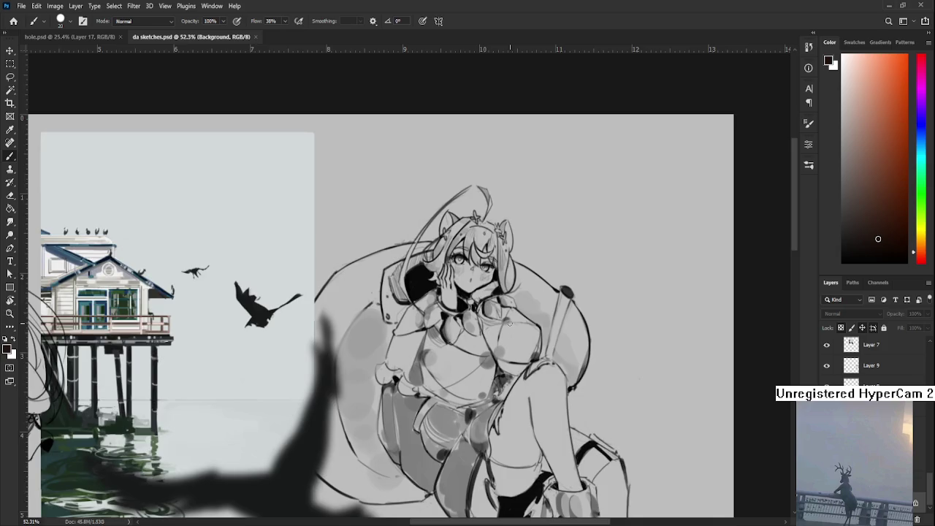
{"action": "scroll", "coordinate": [409, 284], "scroll_direction": "down", "scroll_amount": 2}
{"action": "scroll", "coordinate": [409, 285], "scroll_direction": "down", "scroll_amount": 2}
{"action": "scroll", "coordinate": [869, 358], "scroll_direction": "up", "scroll_amount": 2}
{"action": "scroll", "coordinate": [869, 358], "scroll_direction": "up", "scroll_amount": 2}
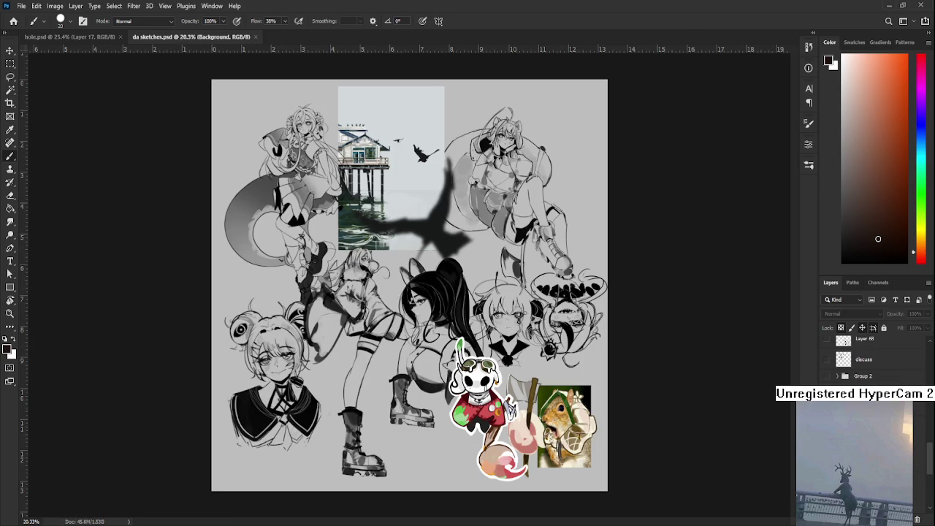
{"action": "scroll", "coordinate": [843, 360], "scroll_direction": "up", "scroll_amount": 2}
{"action": "left_click", "coordinate": [843, 360]}
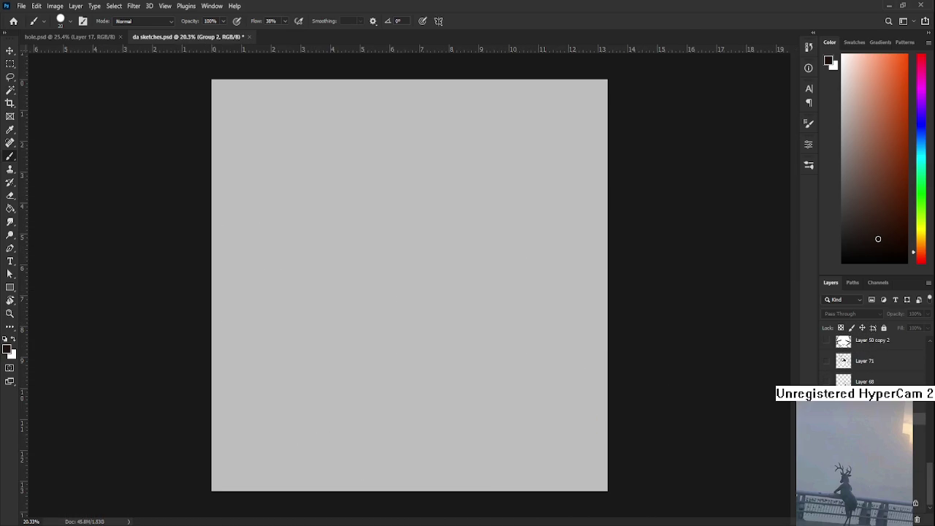
- Create the new empty Layer 87 with Ctrl+Shift+Alt+N
{"action": "key", "text": "ctrl+shift+alt+n"}
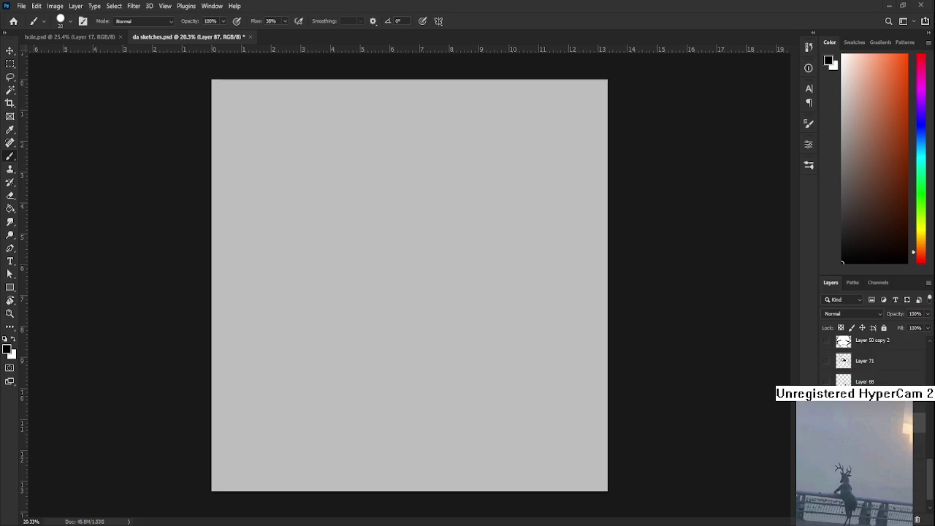
{"action": "scroll", "coordinate": [404, 287], "scroll_direction": "down", "scroll_amount": 2}
- Draw the upper-lid arc of the squinting eye, redrawing it several times
{"action": "scroll", "coordinate": [404, 287], "scroll_direction": "up", "scroll_amount": 1}
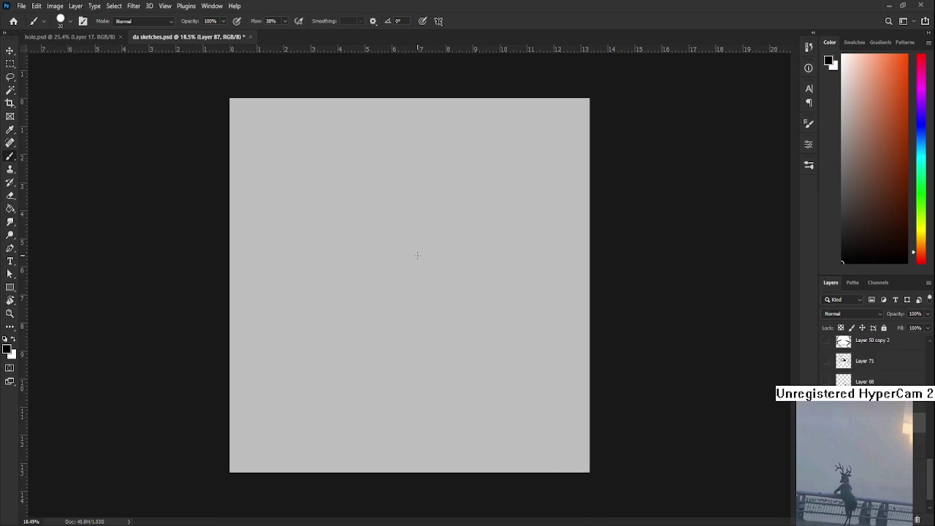
{"action": "left_click_drag", "start_coordinate": [416, 245], "coordinate": [458, 239]}
{"action": "key", "text": "ctrl+z"}
{"action": "left_click_drag", "start_coordinate": [400, 253], "coordinate": [454, 257]}
{"action": "key", "text": "ctrl+z"}
{"action": "mouse_move", "coordinate": [389, 252]}
{"action": "left_mouse_down"}
{"action": "mouse_move", "coordinate": [443, 247]}
{"action": "mouse_move", "coordinate": [433, 265]}
{"action": "mouse_move", "coordinate": [437, 251]}
{"action": "mouse_move", "coordinate": [425, 253]}
{"action": "mouse_move", "coordinate": [433, 247]}
{"action": "mouse_move", "coordinate": [424, 263]}
{"action": "mouse_move", "coordinate": [444, 259]}
{"action": "mouse_move", "coordinate": [429, 276]}
{"action": "mouse_move", "coordinate": [394, 276]}
{"action": "mouse_move", "coordinate": [442, 277]}
{"action": "mouse_move", "coordinate": [430, 294]}
{"action": "left_mouse_up"}
{"action": "key", "text": "ctrl+z"}
{"action": "key", "text": "ctrl+z"}
- Add the inner eyelid and a thin line running right from the eye, erasing stray marks
{"action": "key", "text": "ctrl+z"}
{"action": "key", "text": "ctrl+z"}
{"action": "key", "text": "ctrl+z"}
{"action": "key", "text": "ctrl+z"}
{"action": "mouse_move", "coordinate": [393, 252]}
{"action": "left_mouse_down"}
{"action": "mouse_move", "coordinate": [414, 244]}
{"action": "mouse_move", "coordinate": [438, 251]}
{"action": "mouse_move", "coordinate": [425, 258]}
{"action": "left_mouse_up"}
{"action": "key", "text": "ctrl+z"}
{"action": "key", "text": "ctrl+z"}
{"action": "left_click_drag", "start_coordinate": [395, 256], "coordinate": [426, 261]}
{"action": "key", "text": "e"}
{"action": "key", "text": "b"}
{"action": "mouse_move", "coordinate": [446, 265]}
{"action": "left_mouse_down"}
{"action": "mouse_move", "coordinate": [482, 260]}
{"action": "mouse_move", "coordinate": [415, 302]}
{"action": "mouse_move", "coordinate": [443, 305]}
{"action": "mouse_move", "coordinate": [468, 346]}
{"action": "mouse_move", "coordinate": [499, 314]}
{"action": "left_mouse_up"}
{"action": "key", "text": "e"}
{"action": "key", "text": "b"}
{"action": "key", "text": "ctrl+z"}
{"action": "key", "text": "ctrl+z"}
{"action": "key", "text": "ctrl+z"}
{"action": "mouse_move", "coordinate": [467, 346]}
{"action": "left_mouse_down"}
{"action": "mouse_move", "coordinate": [503, 304]}
{"action": "mouse_move", "coordinate": [497, 310]}
{"action": "mouse_move", "coordinate": [523, 315]}
{"action": "left_mouse_up"}
{"action": "key", "text": "ctrl+z"}
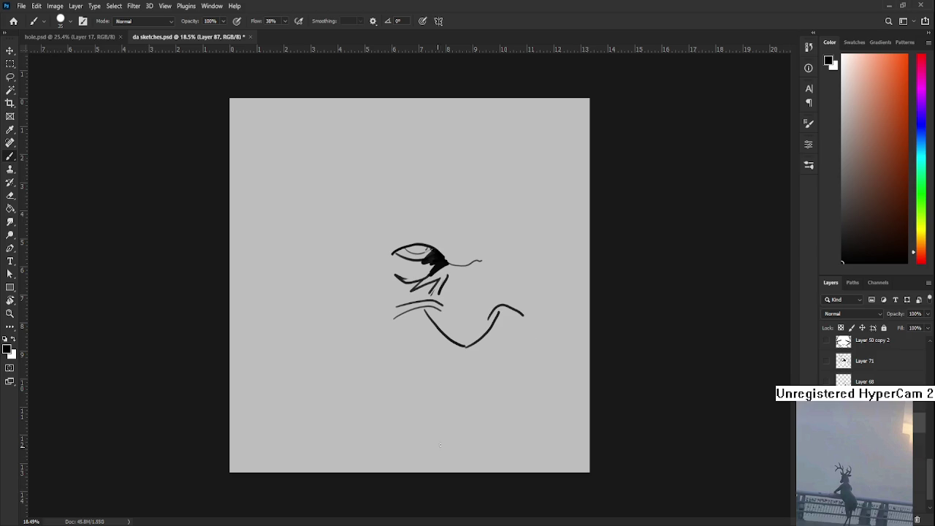
- Draw the wide grin's upper and lower lips with three teeth inside
{"action": "mouse_move", "coordinate": [414, 327]}
{"action": "left_mouse_down"}
{"action": "mouse_move", "coordinate": [460, 346]}
{"action": "mouse_move", "coordinate": [471, 369]}
{"action": "mouse_move", "coordinate": [499, 371]}
{"action": "left_mouse_up"}
{"action": "key", "text": "ctrl+z"}
{"action": "mouse_move", "coordinate": [403, 326]}
{"action": "left_mouse_down"}
{"action": "mouse_move", "coordinate": [424, 355]}
{"action": "mouse_move", "coordinate": [479, 373]}
{"action": "mouse_move", "coordinate": [518, 343]}
{"action": "mouse_move", "coordinate": [511, 330]}
{"action": "mouse_move", "coordinate": [526, 323]}
{"action": "mouse_move", "coordinate": [520, 348]}
{"action": "left_mouse_up"}
{"action": "mouse_move", "coordinate": [412, 330]}
{"action": "left_mouse_down"}
{"action": "mouse_move", "coordinate": [468, 349]}
{"action": "mouse_move", "coordinate": [526, 328]}
{"action": "mouse_move", "coordinate": [435, 349]}
{"action": "mouse_move", "coordinate": [476, 362]}
{"action": "mouse_move", "coordinate": [524, 332]}
{"action": "left_mouse_up"}
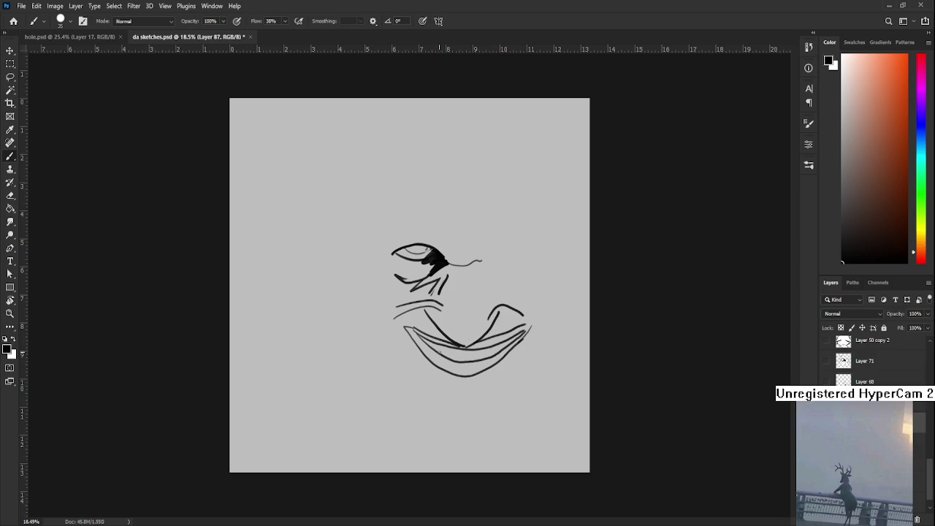
{"action": "mouse_move", "coordinate": [447, 346]}
{"action": "left_mouse_down"}
{"action": "mouse_move", "coordinate": [447, 358]}
{"action": "mouse_move", "coordinate": [477, 361]}
{"action": "left_mouse_up"}
{"action": "mouse_move", "coordinate": [490, 346]}
{"action": "left_mouse_down"}
{"action": "mouse_move", "coordinate": [489, 356]}
{"action": "mouse_move", "coordinate": [537, 329]}
{"action": "left_mouse_up"}
- Draw the nose curve beside the eye and place the deer_meme_2 image on the canvas
{"action": "left_click_drag", "start_coordinate": [456, 264], "coordinate": [482, 261]}
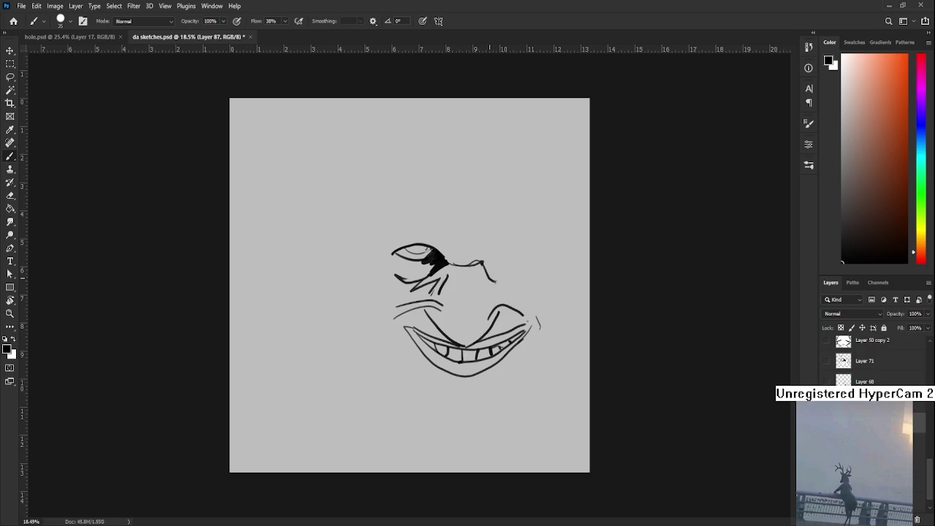
{"action": "mouse_move", "coordinate": [482, 263]}
{"action": "left_mouse_down"}
{"action": "mouse_move", "coordinate": [495, 284]}
{"action": "mouse_move", "coordinate": [490, 263]}
{"action": "mouse_move", "coordinate": [535, 255]}
{"action": "mouse_move", "coordinate": [504, 273]}
{"action": "mouse_move", "coordinate": [538, 259]}
{"action": "left_mouse_up"}
{"action": "key", "text": "ctrl+z"}
{"action": "key", "text": "ctrl+z"}
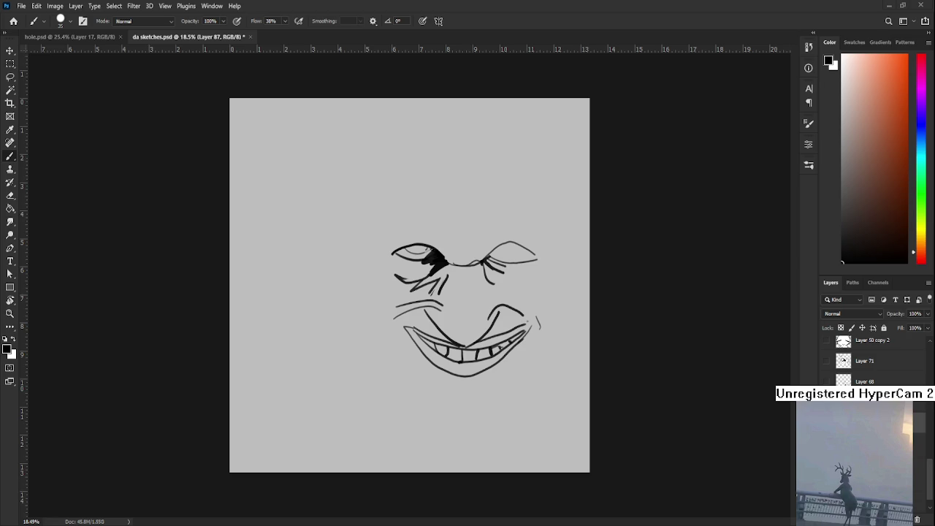
{"action": "left_click_drag", "start_coordinate": [371, 489], "coordinate": [467, 379]}
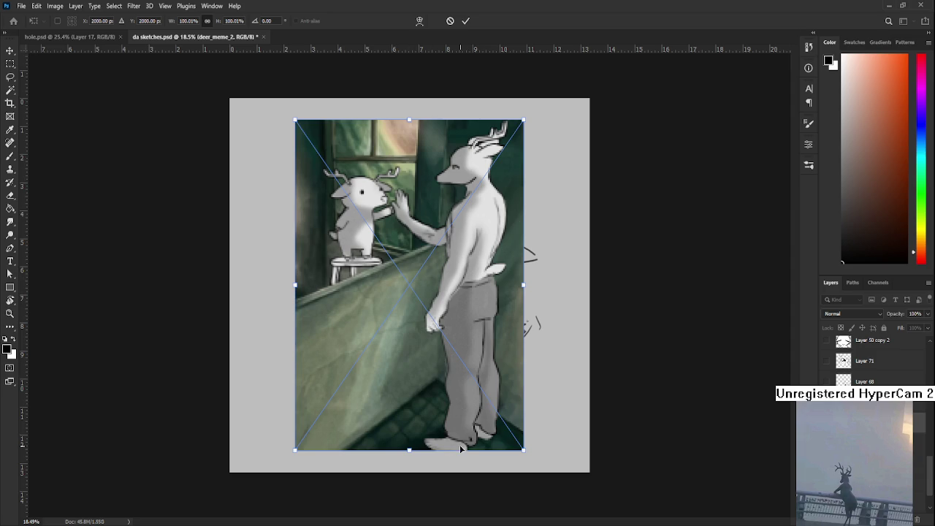
- Shrink the deer_meme_2 reference left of the grinning face, commit it, and zoom in
{"action": "mouse_move", "coordinate": [523, 118]}
{"action": "left_mouse_down"}
{"action": "mouse_move", "coordinate": [441, 240]}
{"action": "mouse_move", "coordinate": [376, 222]}
{"action": "left_mouse_up"}
{"action": "key", "text": "Return"}
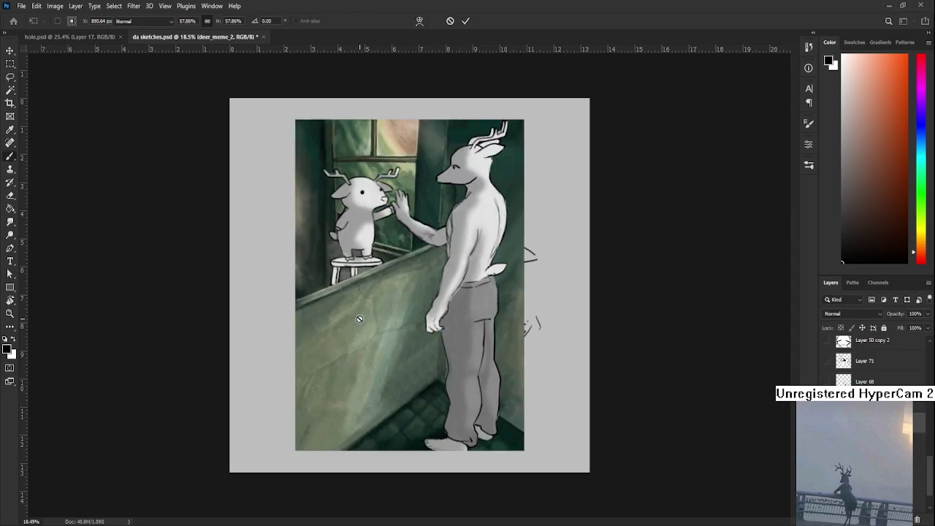
{"action": "scroll", "coordinate": [367, 322], "scroll_direction": "up", "scroll_amount": 1}
{"action": "scroll", "coordinate": [368, 322], "scroll_direction": "up", "scroll_amount": 1}
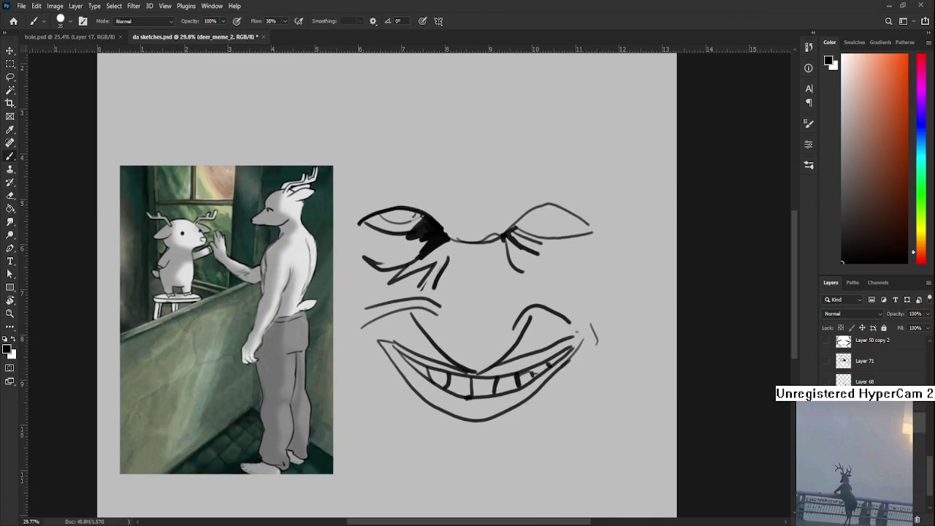
- On a new layer, draw an eyelid inside the right eye and brow strokes above both eyes
{"action": "left_click_drag", "start_coordinate": [524, 278], "coordinate": [474, 335]}
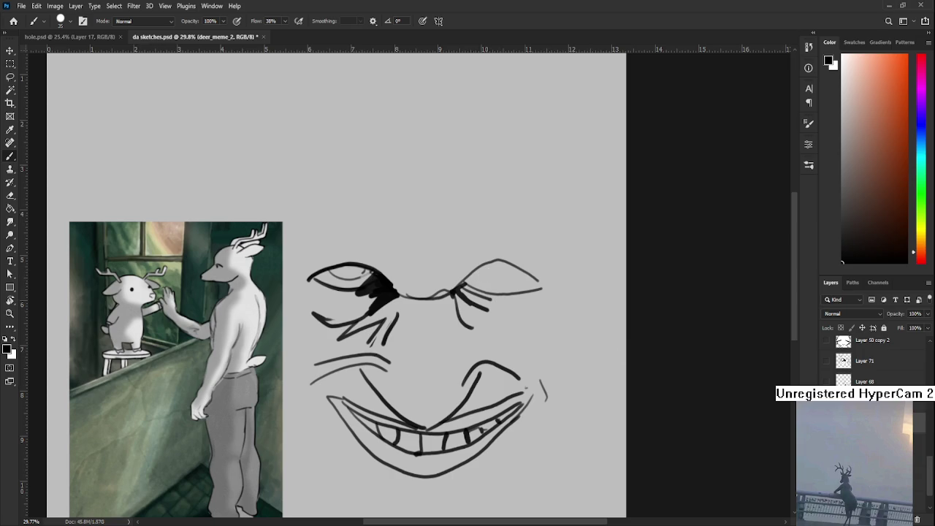
{"action": "key", "text": "ctrl+shift+alt+n"}
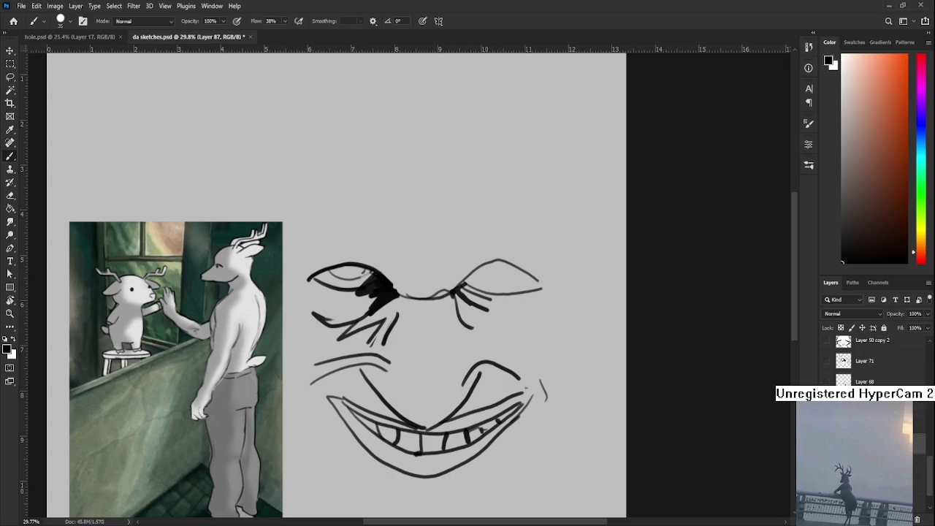
{"action": "left_click_drag", "start_coordinate": [471, 300], "coordinate": [474, 305]}
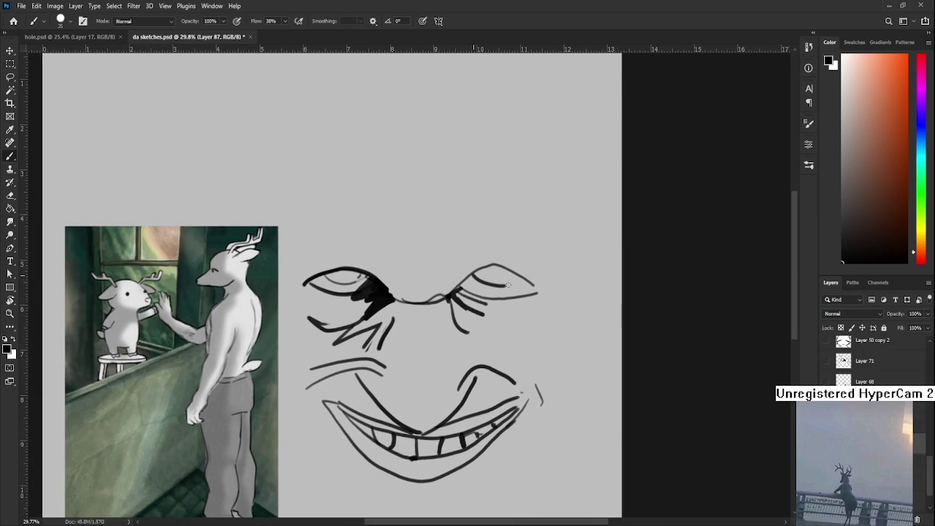
{"action": "left_click_drag", "start_coordinate": [474, 273], "coordinate": [515, 280]}
{"action": "mouse_move", "coordinate": [472, 271]}
{"action": "left_mouse_down"}
{"action": "mouse_move", "coordinate": [483, 301]}
{"action": "mouse_move", "coordinate": [490, 269]}
{"action": "mouse_move", "coordinate": [530, 253]}
{"action": "mouse_move", "coordinate": [544, 281]}
{"action": "mouse_move", "coordinate": [527, 279]}
{"action": "left_mouse_up"}
{"action": "mouse_move", "coordinate": [389, 281]}
{"action": "left_mouse_down"}
{"action": "mouse_move", "coordinate": [439, 274]}
{"action": "mouse_move", "coordinate": [468, 283]}
{"action": "left_mouse_up"}
{"action": "left_click_drag", "start_coordinate": [389, 254], "coordinate": [447, 255]}
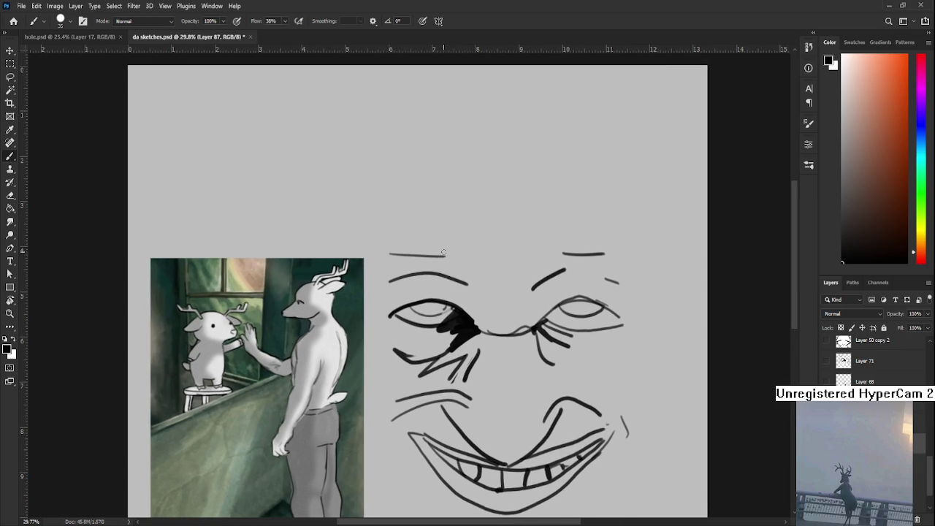
{"action": "left_click_drag", "start_coordinate": [395, 275], "coordinate": [478, 286]}
{"action": "key", "text": "ctrl+z"}
{"action": "mouse_move", "coordinate": [561, 285]}
{"action": "left_mouse_down"}
{"action": "mouse_move", "coordinate": [456, 306]}
{"action": "mouse_move", "coordinate": [503, 301]}
{"action": "left_mouse_up"}
{"action": "mouse_move", "coordinate": [441, 306]}
{"action": "left_mouse_down"}
{"action": "mouse_move", "coordinate": [501, 303]}
{"action": "mouse_move", "coordinate": [479, 303]}
{"action": "left_mouse_up"}
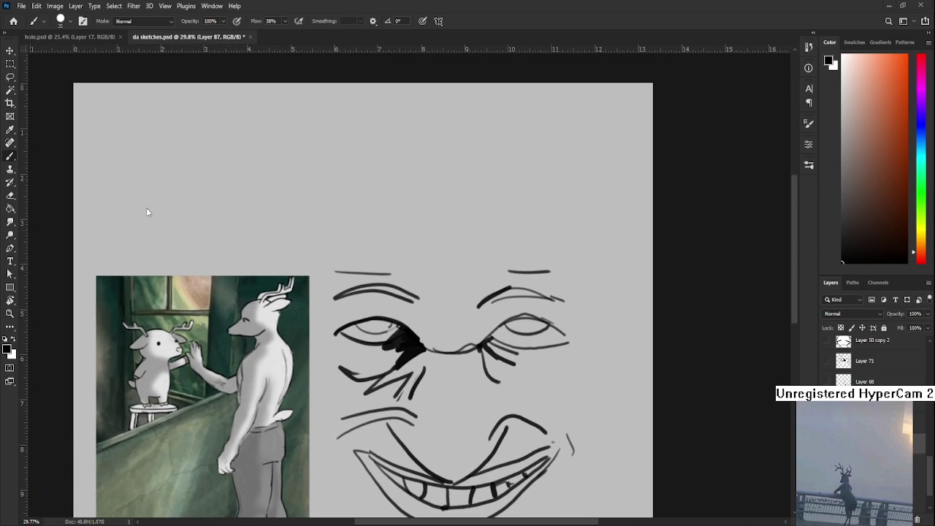
- Reframe the face and try a lower eyelid under the right eye, then discard it
{"action": "scroll", "coordinate": [548, 292], "scroll_direction": "down", "scroll_amount": 1}
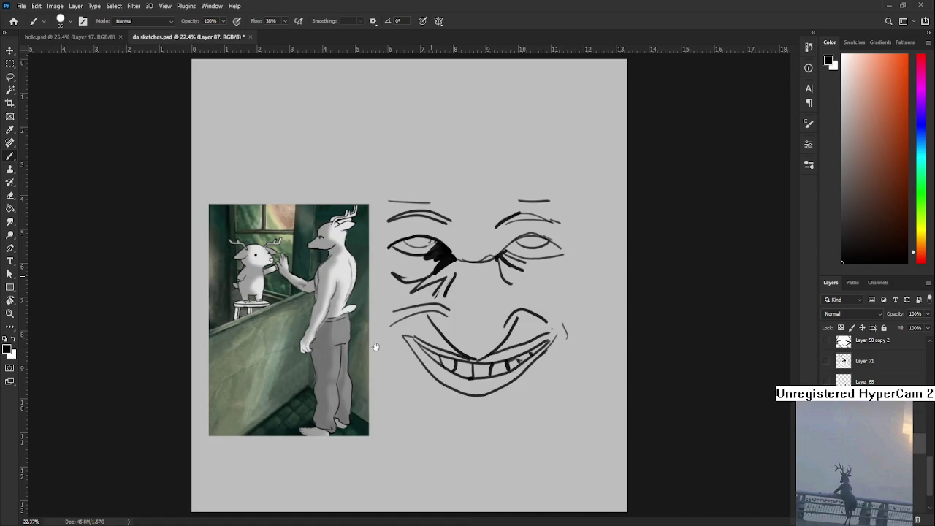
{"action": "scroll", "coordinate": [456, 241], "scroll_direction": "up", "scroll_amount": 1}
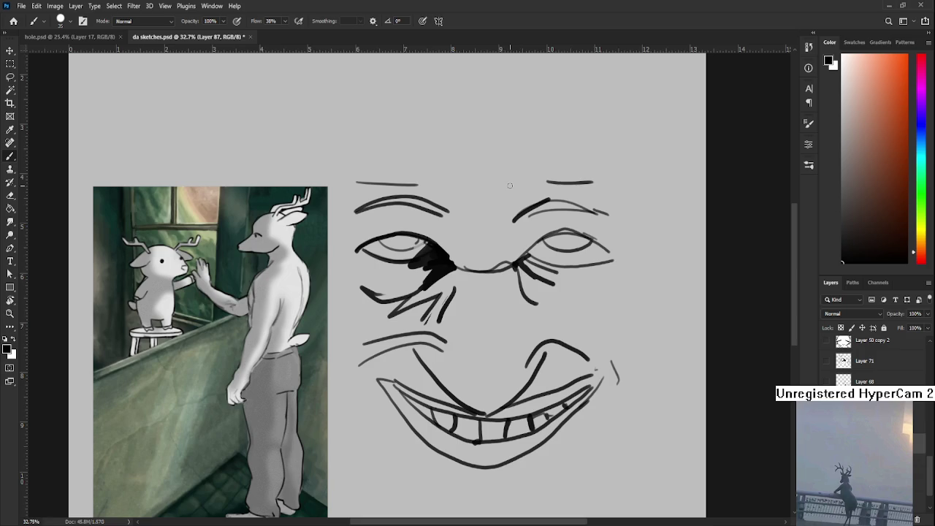
{"action": "left_click_drag", "start_coordinate": [488, 310], "coordinate": [466, 315]}
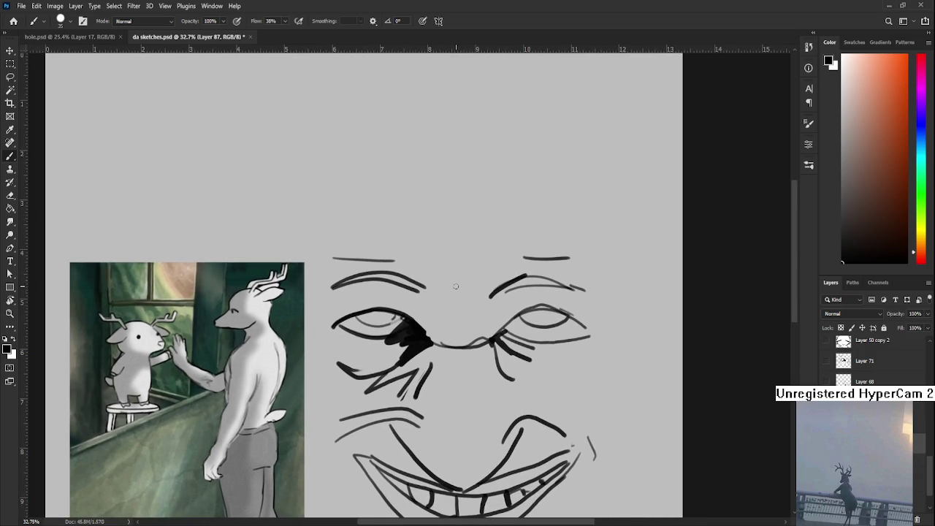
{"action": "key", "text": "e"}
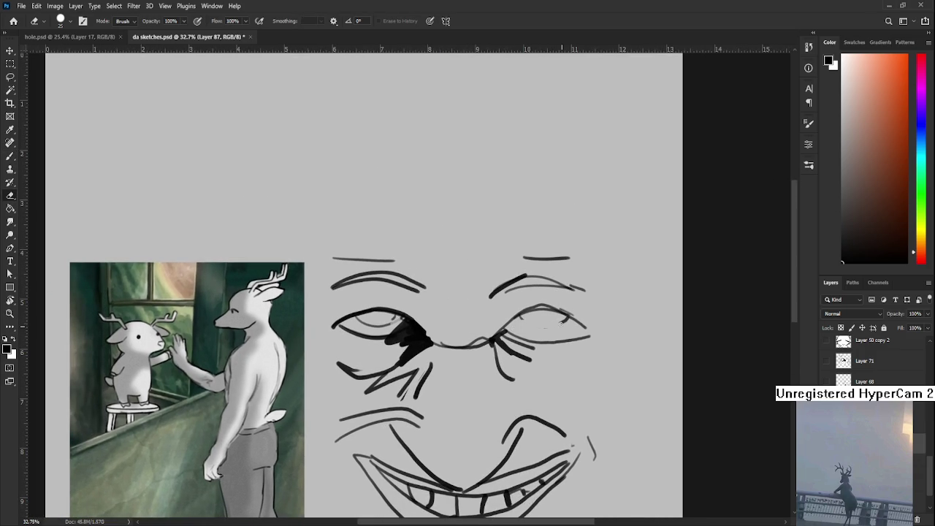
{"action": "key", "text": "b"}
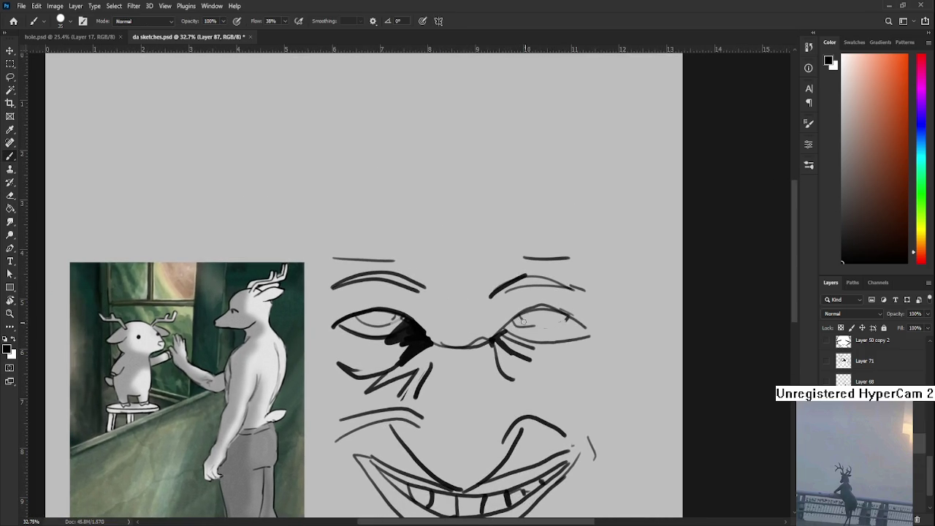
{"action": "mouse_move", "coordinate": [509, 316]}
{"action": "left_mouse_down"}
{"action": "mouse_move", "coordinate": [551, 330]}
{"action": "mouse_move", "coordinate": [569, 316]}
{"action": "left_mouse_up"}
{"action": "key", "text": "ctrl+z"}
{"action": "key", "text": "ctrl+z"}
{"action": "key", "text": "e"}
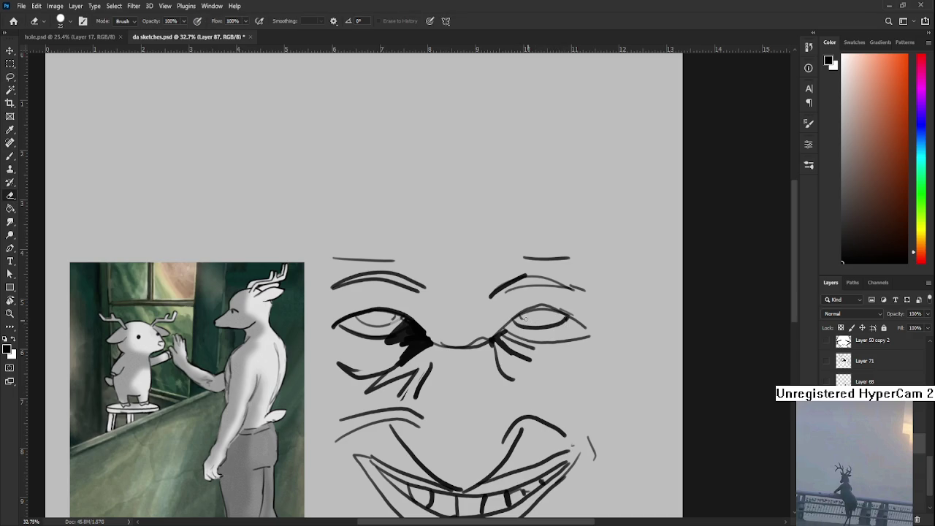
{"action": "left_click_drag", "start_coordinate": [498, 334], "coordinate": [517, 321]}
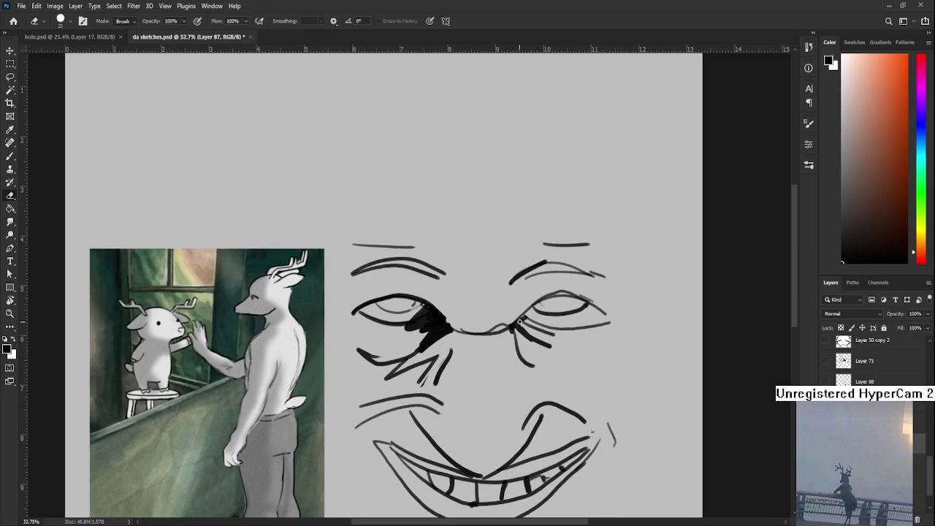
{"action": "scroll", "coordinate": [519, 321], "scroll_direction": "down", "scroll_amount": 2}
{"action": "mouse_move", "coordinate": [498, 288]}
{"action": "left_mouse_down"}
{"action": "mouse_move", "coordinate": [478, 328]}
{"action": "mouse_move", "coordinate": [509, 273]}
{"action": "mouse_move", "coordinate": [491, 296]}
{"action": "left_mouse_up"}
{"action": "key", "text": "b"}
- Draw long vertical strokes through the nose and curved lines beside the right eye
{"action": "left_click_drag", "start_coordinate": [420, 257], "coordinate": [438, 378]}
{"action": "key", "text": "ctrl+z"}
{"action": "key", "text": "ctrl+z"}
{"action": "mouse_move", "coordinate": [450, 266]}
{"action": "left_mouse_down"}
{"action": "mouse_move", "coordinate": [447, 377]}
{"action": "mouse_move", "coordinate": [446, 321]}
{"action": "left_mouse_up"}
{"action": "key", "text": "ctrl+z"}
{"action": "key", "text": "ctrl+z"}
{"action": "left_click_drag", "start_coordinate": [445, 280], "coordinate": [444, 379]}
{"action": "key", "text": "ctrl+z"}
{"action": "left_click_drag", "start_coordinate": [459, 321], "coordinate": [454, 381]}
{"action": "left_click_drag", "start_coordinate": [469, 299], "coordinate": [460, 381]}
{"action": "key", "text": "ctrl+z"}
{"action": "mouse_move", "coordinate": [469, 322]}
{"action": "left_mouse_down"}
{"action": "mouse_move", "coordinate": [460, 376]}
{"action": "mouse_move", "coordinate": [467, 362]}
{"action": "left_mouse_up"}
{"action": "left_click_drag", "start_coordinate": [491, 284], "coordinate": [475, 374]}
{"action": "key", "text": "ctrl+z"}
- Add curves below and around the right eye and a long arc beside it
{"action": "mouse_move", "coordinate": [495, 278]}
{"action": "left_mouse_down"}
{"action": "mouse_move", "coordinate": [474, 379]}
{"action": "mouse_move", "coordinate": [535, 333]}
{"action": "mouse_move", "coordinate": [555, 337]}
{"action": "left_mouse_up"}
{"action": "left_click_drag", "start_coordinate": [556, 332], "coordinate": [533, 391]}
{"action": "left_click_drag", "start_coordinate": [578, 367], "coordinate": [548, 391]}
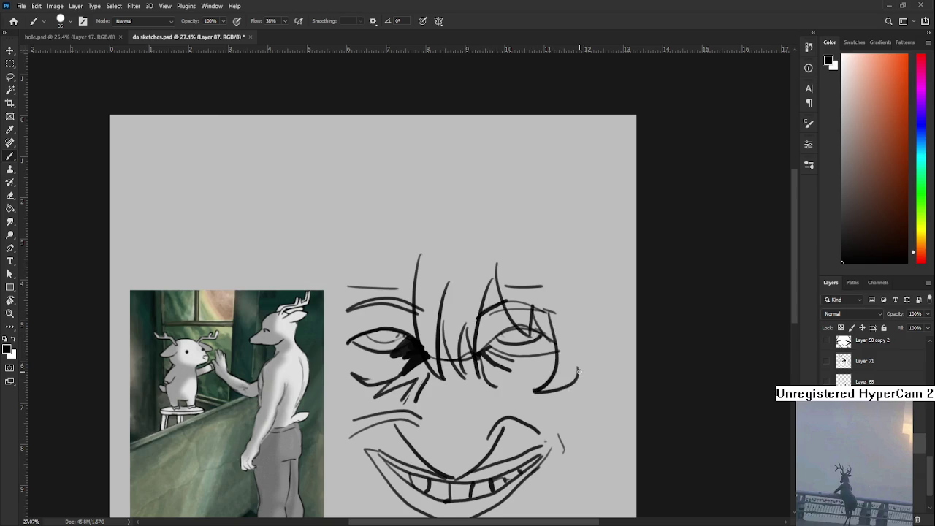
{"action": "mouse_move", "coordinate": [525, 251]}
{"action": "left_mouse_down"}
{"action": "mouse_move", "coordinate": [483, 318]}
{"action": "mouse_move", "coordinate": [543, 496]}
{"action": "left_mouse_up"}
{"action": "key", "text": "ctrl+z"}
{"action": "left_click_drag", "start_coordinate": [456, 321], "coordinate": [527, 493]}
- Sketch a large arc over the head and a curve on its right side
{"action": "mouse_move", "coordinate": [492, 313]}
{"action": "left_mouse_down"}
{"action": "mouse_move", "coordinate": [463, 283]}
{"action": "mouse_move", "coordinate": [471, 234]}
{"action": "mouse_move", "coordinate": [532, 318]}
{"action": "left_mouse_up"}
{"action": "left_click_drag", "start_coordinate": [535, 341], "coordinate": [548, 410]}
{"action": "left_click_drag", "start_coordinate": [478, 365], "coordinate": [557, 349]}
{"action": "mouse_move", "coordinate": [536, 219]}
{"action": "left_mouse_down"}
{"action": "mouse_move", "coordinate": [453, 232]}
{"action": "mouse_move", "coordinate": [527, 225]}
{"action": "mouse_move", "coordinate": [515, 250]}
{"action": "mouse_move", "coordinate": [448, 229]}
{"action": "mouse_move", "coordinate": [316, 289]}
{"action": "mouse_move", "coordinate": [432, 215]}
{"action": "mouse_move", "coordinate": [362, 244]}
{"action": "left_mouse_up"}
{"action": "key", "text": "ctrl+z"}
{"action": "key", "text": "ctrl+z"}
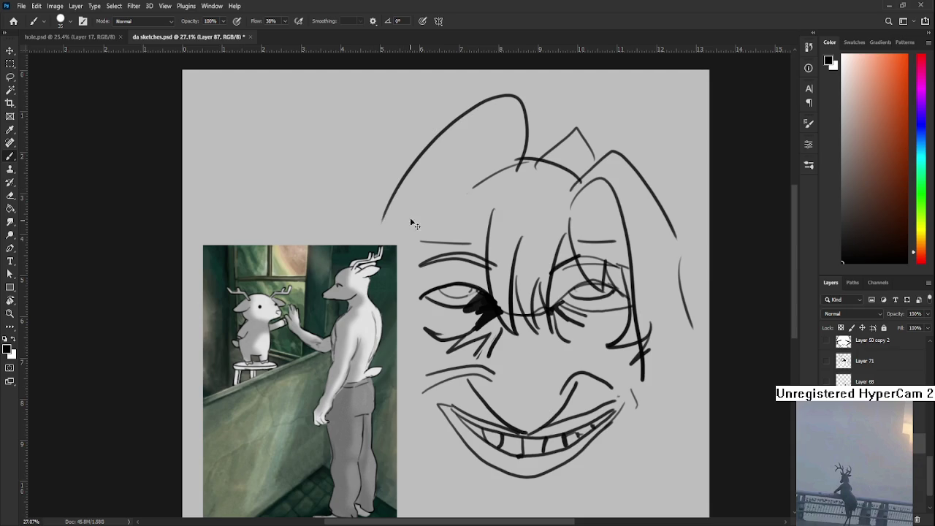
{"action": "key", "text": "ctrl+z"}
{"action": "mouse_move", "coordinate": [515, 164]}
{"action": "left_mouse_down"}
{"action": "mouse_move", "coordinate": [505, 95]}
{"action": "mouse_move", "coordinate": [371, 230]}
{"action": "left_mouse_up"}
- Try strokes on the upper left, a curve around the left eye, and hatching below it
{"action": "key", "text": "ctrl+z"}
{"action": "key", "text": "ctrl+z"}
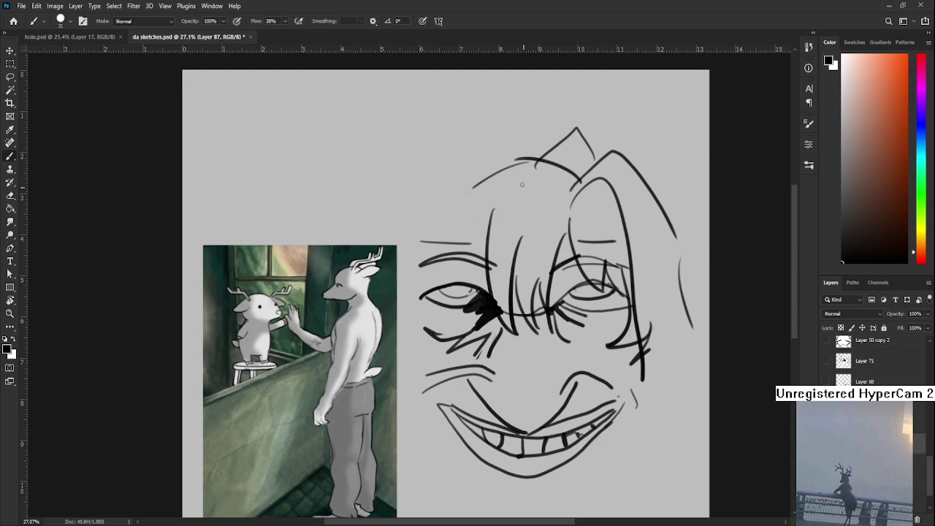
{"action": "mouse_move", "coordinate": [494, 210]}
{"action": "left_mouse_down"}
{"action": "mouse_move", "coordinate": [444, 314]}
{"action": "mouse_move", "coordinate": [428, 314]}
{"action": "left_mouse_up"}
{"action": "key", "text": "ctrl+z"}
{"action": "left_click_drag", "start_coordinate": [460, 229], "coordinate": [422, 352]}
{"action": "key", "text": "ctrl+z"}
{"action": "mouse_move", "coordinate": [438, 255]}
{"action": "left_mouse_down"}
{"action": "mouse_move", "coordinate": [422, 358]}
{"action": "mouse_move", "coordinate": [446, 353]}
{"action": "left_mouse_up"}
{"action": "key", "text": "ctrl+z"}
{"action": "mouse_move", "coordinate": [414, 369]}
{"action": "left_mouse_down"}
{"action": "mouse_move", "coordinate": [446, 363]}
{"action": "mouse_move", "coordinate": [447, 397]}
{"action": "left_mouse_up"}
{"action": "scroll", "coordinate": [426, 365], "scroll_direction": "up", "scroll_amount": 3}
{"action": "scroll", "coordinate": [447, 397], "scroll_direction": "up", "scroll_amount": 3}
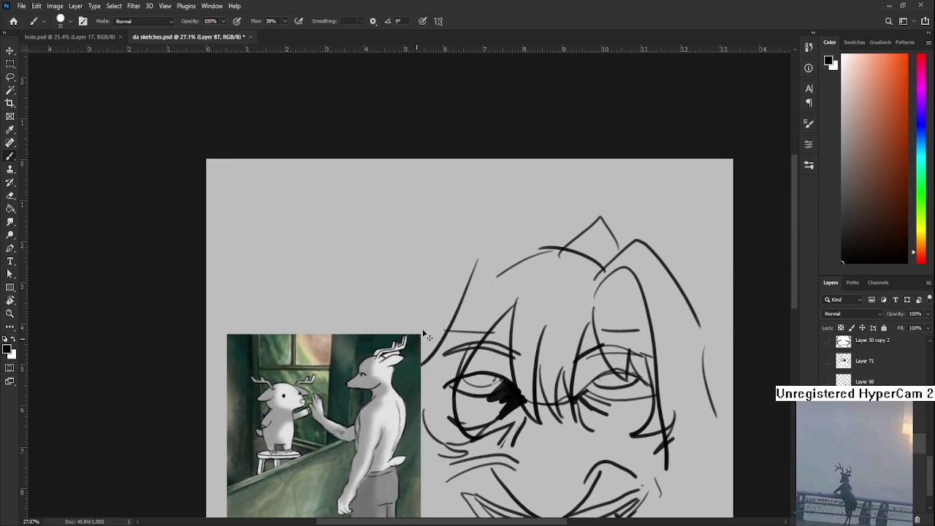
{"action": "mouse_move", "coordinate": [457, 258]}
{"action": "left_mouse_down"}
{"action": "mouse_move", "coordinate": [421, 354]}
{"action": "mouse_move", "coordinate": [463, 276]}
{"action": "left_mouse_up"}
{"action": "key", "text": "ctrl+z"}
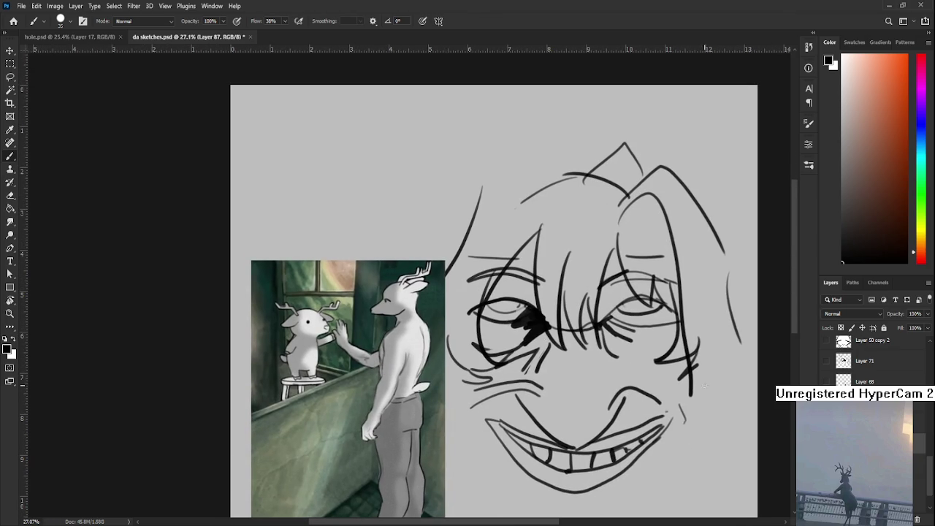
- Scale the deer reference picture to about 40% and move it up-left
{"action": "key", "text": "ctrl+t"}
{"action": "left_click_drag", "start_coordinate": [444, 260], "coordinate": [385, 328]}
{"action": "left_click_drag", "start_coordinate": [358, 376], "coordinate": [346, 285]}
{"action": "key", "text": "Return"}
- Erase the long stray diagonal stroke on the left of the sketch
{"action": "left_click_drag", "start_coordinate": [520, 322], "coordinate": [498, 352]}
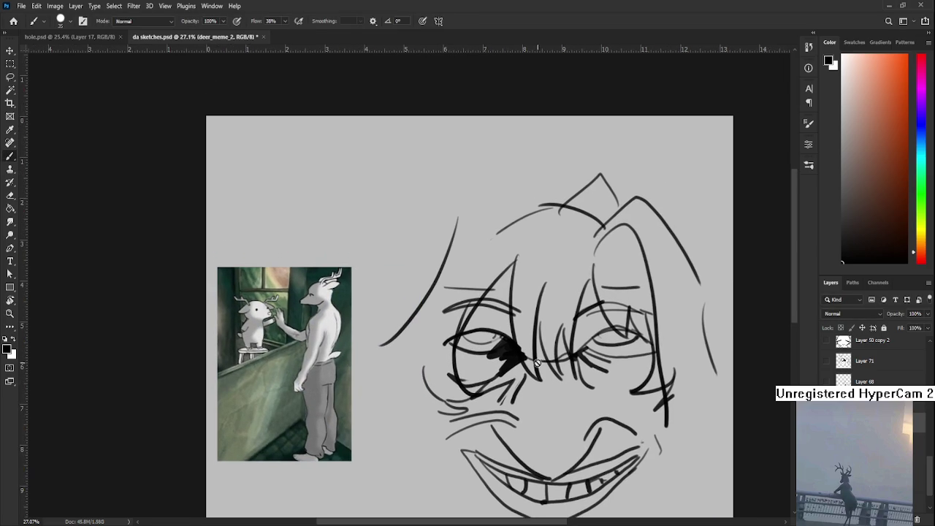
{"action": "key", "text": "e"}
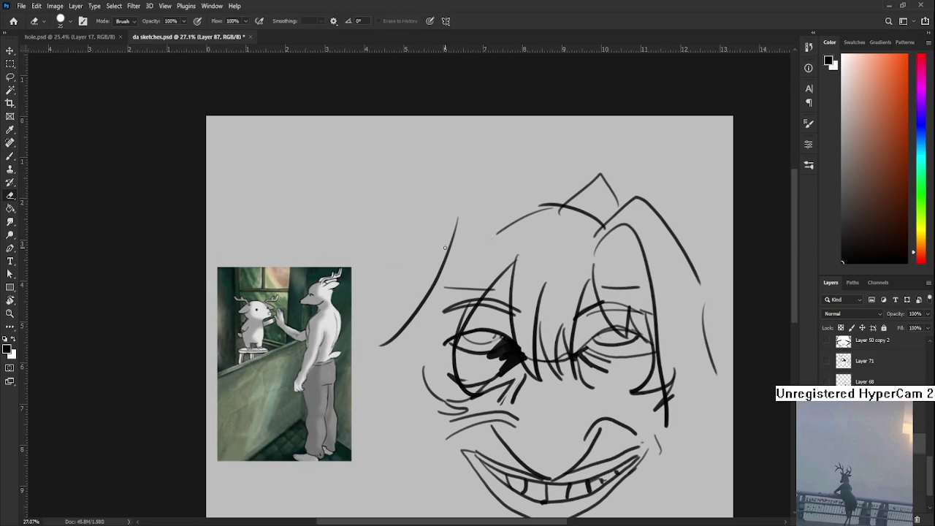
{"action": "left_click_drag", "start_coordinate": [458, 206], "coordinate": [395, 334]}
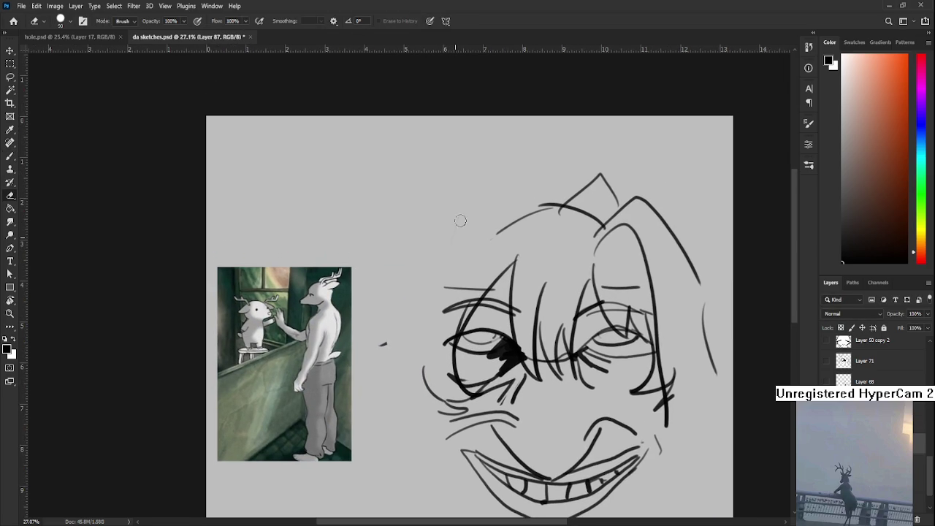
{"action": "key", "text": "b"}
{"action": "left_click_drag", "start_coordinate": [445, 282], "coordinate": [423, 307]}
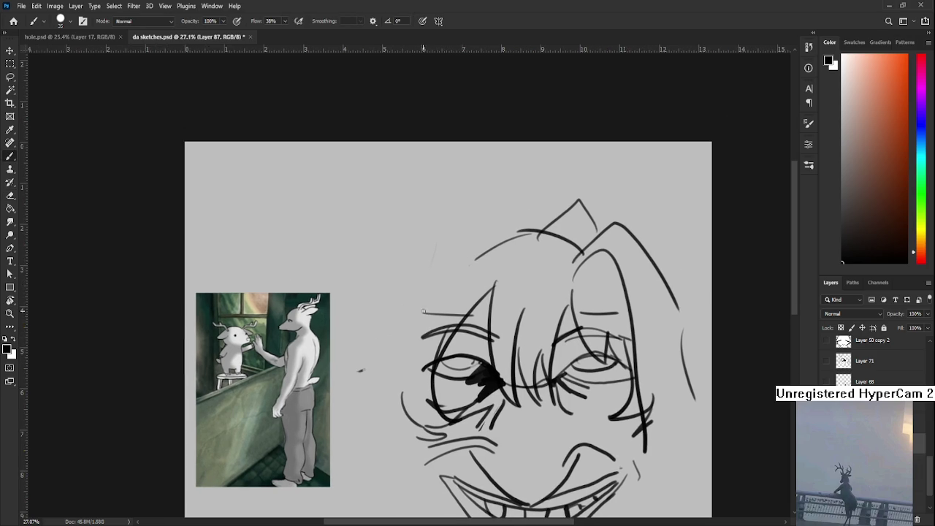
{"action": "mouse_move", "coordinate": [481, 254]}
{"action": "left_mouse_down"}
{"action": "mouse_move", "coordinate": [450, 326]}
{"action": "mouse_move", "coordinate": [512, 262]}
{"action": "left_mouse_up"}
- Draw an arc above the head and erase stray marks around it
{"action": "key", "text": "e"}
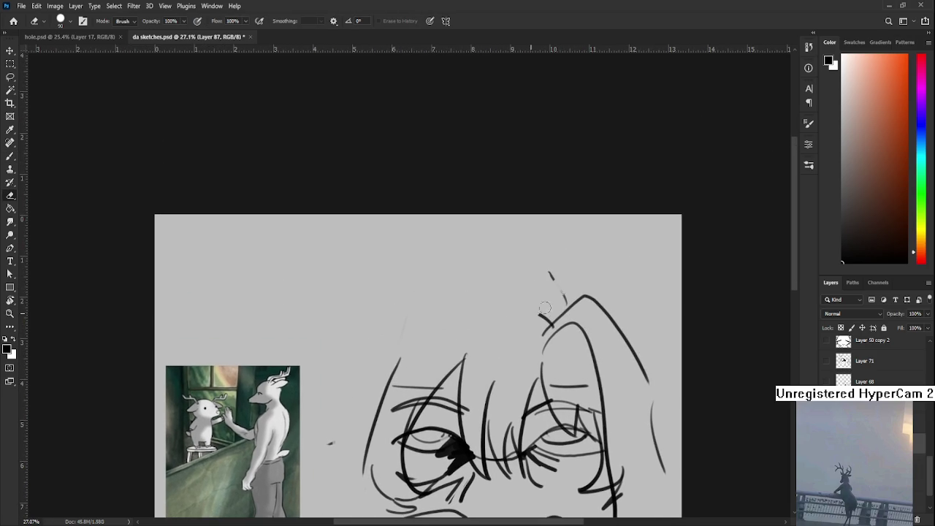
{"action": "key", "text": "b"}
{"action": "left_click_drag", "start_coordinate": [427, 285], "coordinate": [545, 260]}
{"action": "key", "text": "ctrl+z"}
{"action": "key", "text": "ctrl+z"}
{"action": "mouse_move", "coordinate": [436, 269]}
{"action": "left_mouse_down"}
{"action": "mouse_move", "coordinate": [538, 247]}
{"action": "mouse_move", "coordinate": [588, 292]}
{"action": "mouse_move", "coordinate": [570, 300]}
{"action": "left_mouse_up"}
{"action": "key", "text": "e"}
{"action": "mouse_move", "coordinate": [530, 340]}
{"action": "left_mouse_down"}
{"action": "mouse_move", "coordinate": [554, 311]}
{"action": "mouse_move", "coordinate": [562, 332]}
{"action": "left_mouse_up"}
{"action": "key", "text": "b"}
{"action": "left_click_drag", "start_coordinate": [526, 263], "coordinate": [573, 350]}
- Draw long hair strokes down the right and left sides of the head
{"action": "mouse_move", "coordinate": [526, 257]}
{"action": "left_mouse_down"}
{"action": "mouse_move", "coordinate": [501, 254]}
{"action": "mouse_move", "coordinate": [581, 313]}
{"action": "mouse_move", "coordinate": [525, 365]}
{"action": "left_mouse_up"}
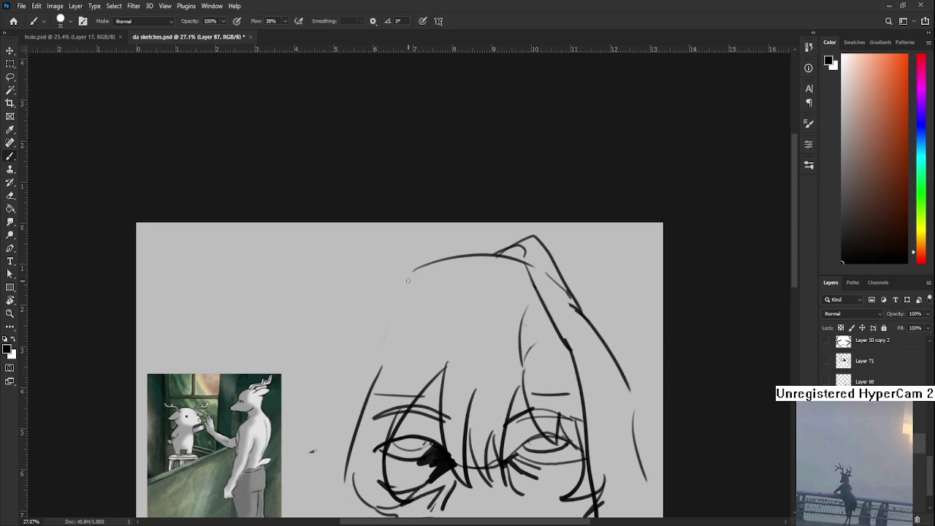
{"action": "left_click_drag", "start_coordinate": [428, 261], "coordinate": [374, 371]}
{"action": "key", "text": "ctrl+z"}
{"action": "left_click_drag", "start_coordinate": [429, 255], "coordinate": [316, 392]}
- Add a long hair stroke across the forehead and strands at the top of the head
{"action": "left_click_drag", "start_coordinate": [411, 314], "coordinate": [436, 299]}
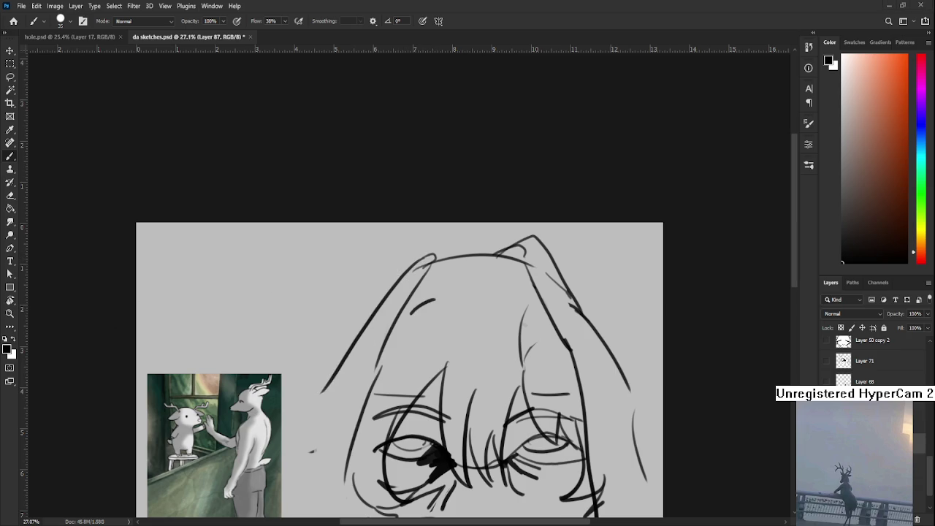
{"action": "key", "text": "ctrl+z"}
{"action": "mouse_move", "coordinate": [400, 308]}
{"action": "left_mouse_down"}
{"action": "mouse_move", "coordinate": [457, 278]}
{"action": "mouse_move", "coordinate": [452, 258]}
{"action": "mouse_move", "coordinate": [465, 274]}
{"action": "mouse_move", "coordinate": [533, 265]}
{"action": "left_mouse_up"}
{"action": "mouse_move", "coordinate": [467, 275]}
{"action": "left_mouse_down"}
{"action": "mouse_move", "coordinate": [445, 228]}
{"action": "mouse_move", "coordinate": [469, 231]}
{"action": "mouse_move", "coordinate": [386, 285]}
{"action": "left_mouse_up"}
{"action": "key", "text": "ctrl+z"}
{"action": "left_click_drag", "start_coordinate": [384, 323], "coordinate": [424, 198]}
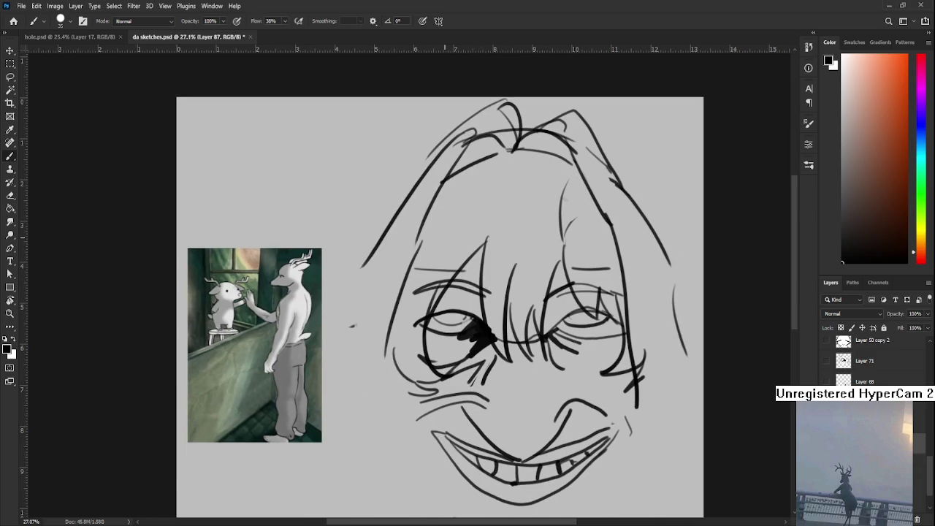
{"action": "scroll", "coordinate": [461, 274], "scroll_direction": "down", "scroll_amount": 2}
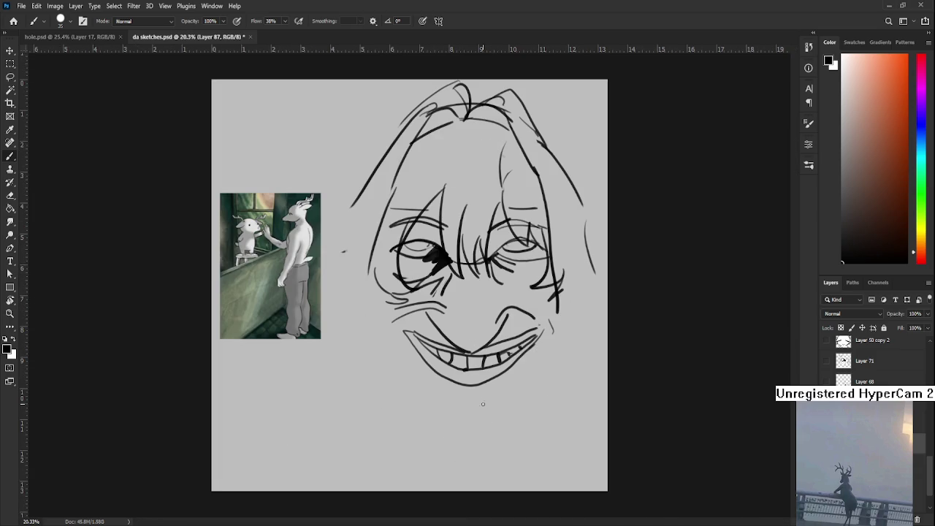
- Draw a chin line below the mouth, jaw curves on the right, and extra right-side hair
{"action": "left_click_drag", "start_coordinate": [392, 349], "coordinate": [413, 387]}
{"action": "key", "text": "ctrl+z"}
{"action": "key", "text": "ctrl+z"}
{"action": "mouse_move", "coordinate": [393, 349]}
{"action": "left_mouse_down"}
{"action": "mouse_move", "coordinate": [417, 393]}
{"action": "mouse_move", "coordinate": [414, 385]}
{"action": "mouse_move", "coordinate": [491, 406]}
{"action": "left_mouse_up"}
{"action": "key", "text": "ctrl+z"}
{"action": "key", "text": "ctrl+z"}
{"action": "left_click_drag", "start_coordinate": [421, 391], "coordinate": [498, 411]}
{"action": "mouse_move", "coordinate": [417, 393]}
{"action": "left_mouse_down"}
{"action": "mouse_move", "coordinate": [496, 405]}
{"action": "mouse_move", "coordinate": [547, 361]}
{"action": "left_mouse_up"}
{"action": "key", "text": "ctrl+z"}
{"action": "left_click_drag", "start_coordinate": [498, 406], "coordinate": [551, 351]}
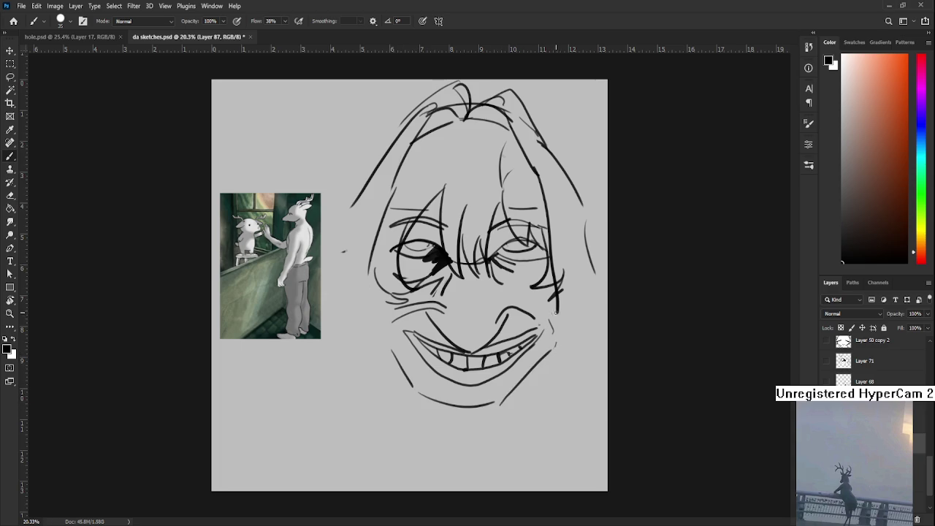
{"action": "left_click_drag", "start_coordinate": [556, 307], "coordinate": [555, 343]}
{"action": "mouse_move", "coordinate": [587, 235]}
{"action": "left_mouse_down"}
{"action": "mouse_move", "coordinate": [604, 323]}
{"action": "mouse_move", "coordinate": [572, 376]}
{"action": "mouse_move", "coordinate": [543, 385]}
{"action": "left_mouse_up"}
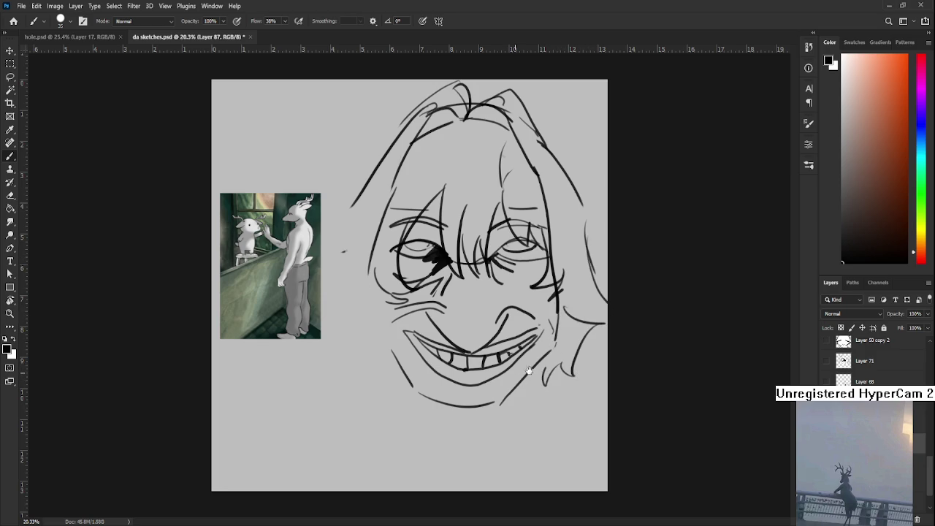
{"action": "left_click_drag", "start_coordinate": [495, 419], "coordinate": [530, 372]}
{"action": "mouse_move", "coordinate": [413, 387]}
{"action": "left_mouse_down"}
{"action": "mouse_move", "coordinate": [429, 403]}
{"action": "mouse_move", "coordinate": [491, 420]}
{"action": "left_mouse_up"}
- Scale the whole face sketch down to about 58.5% and move it toward the centre
{"action": "key", "text": "ctrl+t"}
{"action": "mouse_move", "coordinate": [608, 80]}
{"action": "left_mouse_down"}
{"action": "mouse_move", "coordinate": [507, 206]}
{"action": "mouse_move", "coordinate": [484, 302]}
{"action": "mouse_move", "coordinate": [522, 265]}
{"action": "left_mouse_up"}
{"action": "key", "text": "Return"}
{"action": "key", "text": "b"}
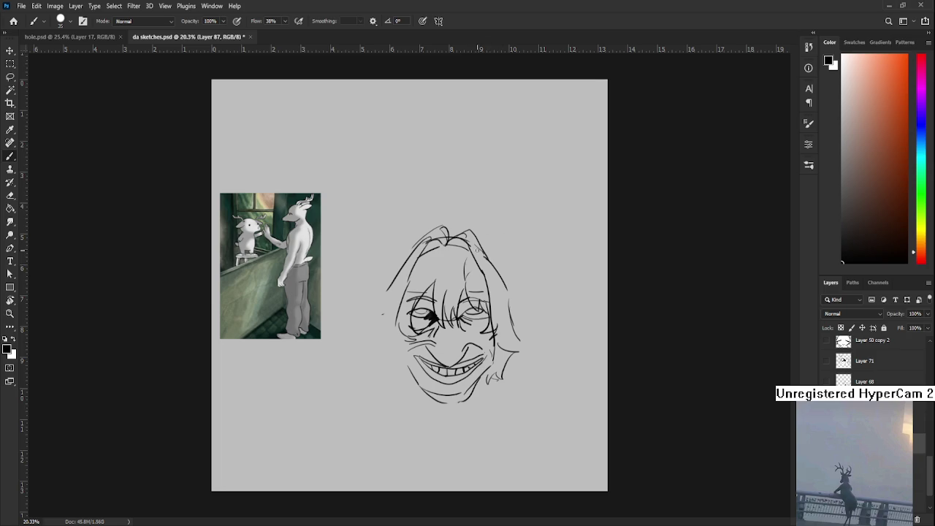
- Draw an ear at the head's top-right and a small X-shaped hair clip on top
{"action": "key", "text": "ctrl+z"}
{"action": "mouse_move", "coordinate": [488, 255]}
{"action": "left_mouse_down"}
{"action": "mouse_move", "coordinate": [503, 263]}
{"action": "mouse_move", "coordinate": [515, 292]}
{"action": "left_mouse_up"}
{"action": "key", "text": "ctrl+z"}
{"action": "left_click_drag", "start_coordinate": [490, 254], "coordinate": [513, 292]}
{"action": "mouse_move", "coordinate": [504, 252]}
{"action": "left_mouse_down"}
{"action": "mouse_move", "coordinate": [491, 264]}
{"action": "mouse_move", "coordinate": [498, 276]}
{"action": "left_mouse_up"}
{"action": "key", "text": "ctrl+z"}
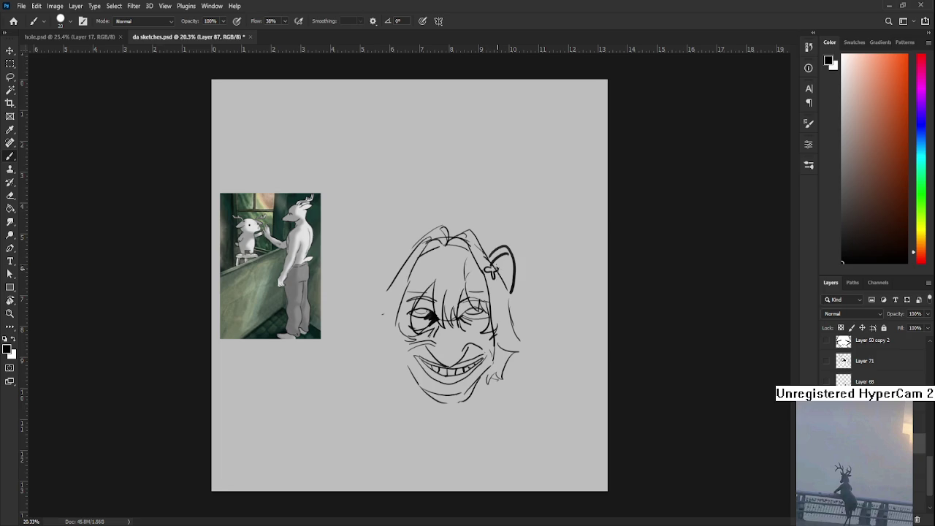
{"action": "left_click_drag", "start_coordinate": [473, 255], "coordinate": [479, 258]}
{"action": "mouse_move", "coordinate": [433, 239]}
{"action": "left_mouse_down"}
{"action": "mouse_move", "coordinate": [436, 251]}
{"action": "mouse_move", "coordinate": [430, 244]}
{"action": "mouse_move", "coordinate": [469, 265]}
{"action": "mouse_move", "coordinate": [447, 262]}
{"action": "mouse_move", "coordinate": [474, 280]}
{"action": "left_mouse_up"}
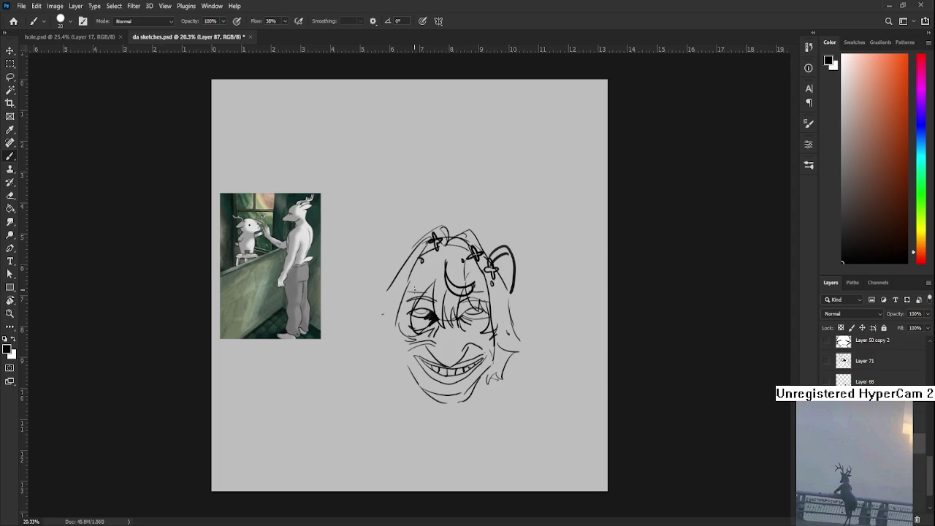
- Redraw the left hair curve and left jaw line of the grinning face
{"action": "key", "text": "e"}
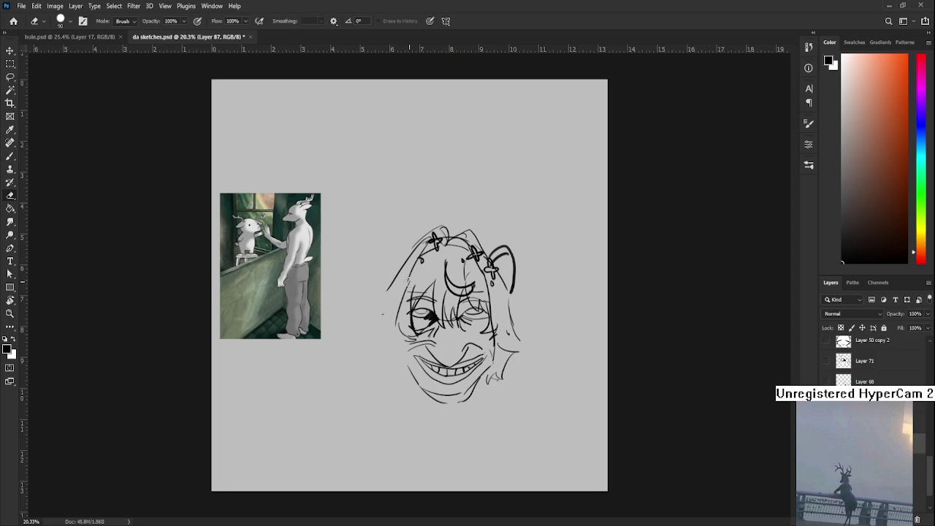
{"action": "key", "text": "b"}
{"action": "left_click_drag", "start_coordinate": [398, 301], "coordinate": [400, 334]}
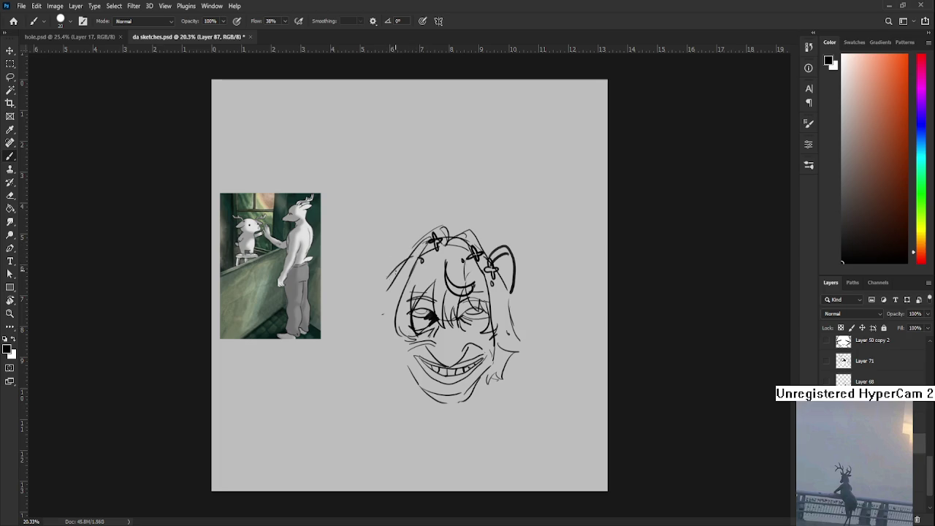
{"action": "left_click_drag", "start_coordinate": [417, 252], "coordinate": [381, 338]}
{"action": "key", "text": "ctrl+z"}
{"action": "mouse_move", "coordinate": [414, 255]}
{"action": "left_mouse_down"}
{"action": "mouse_move", "coordinate": [375, 335]}
{"action": "mouse_move", "coordinate": [361, 320]}
{"action": "mouse_move", "coordinate": [392, 359]}
{"action": "mouse_move", "coordinate": [398, 321]}
{"action": "left_mouse_up"}
{"action": "key", "text": "ctrl+z"}
{"action": "key", "text": "ctrl+z"}
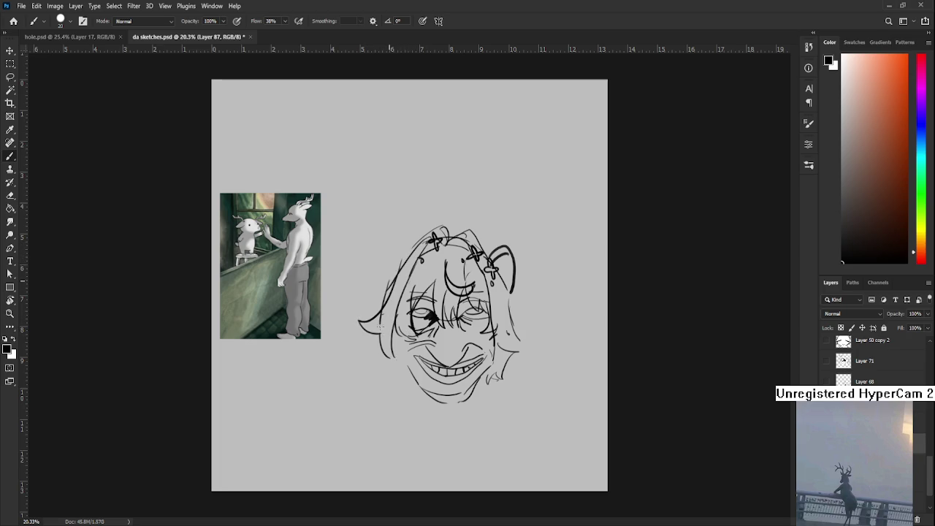
{"action": "key", "text": "ctrl+z"}
{"action": "left_click_drag", "start_coordinate": [377, 334], "coordinate": [387, 368]}
- Dot freckles on the left cheek and below the smile, retrying jaw and cheek strokes
{"action": "left_click", "coordinate": [403, 329]}
{"action": "left_click_drag", "start_coordinate": [400, 328], "coordinate": [419, 384]}
{"action": "key", "text": "ctrl+z"}
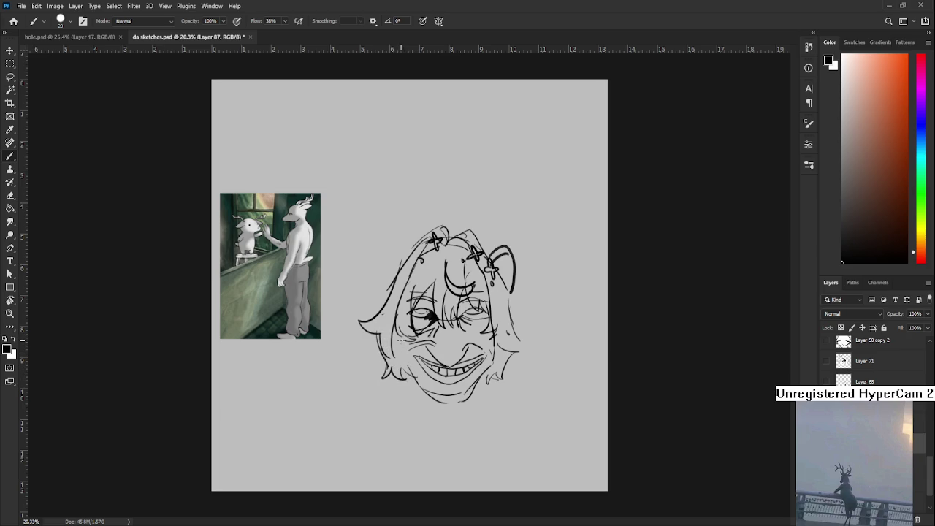
{"action": "left_click_drag", "start_coordinate": [485, 342], "coordinate": [489, 376]}
{"action": "key", "text": "ctrl+z"}
{"action": "left_click", "coordinate": [429, 385]}
{"action": "key", "text": "ctrl+z"}
{"action": "left_click", "coordinate": [422, 379]}
{"action": "left_click", "coordinate": [431, 389]}
{"action": "left_click", "coordinate": [423, 378]}
{"action": "mouse_move", "coordinate": [403, 255]}
{"action": "left_mouse_down"}
{"action": "mouse_move", "coordinate": [375, 314]}
{"action": "mouse_move", "coordinate": [387, 242]}
{"action": "mouse_move", "coordinate": [383, 278]}
{"action": "mouse_move", "coordinate": [401, 260]}
{"action": "left_mouse_up"}
- Erase and redraw the pointed right ear outline
{"action": "key", "text": "ctrl+z"}
{"action": "key", "text": "ctrl+z"}
{"action": "key", "text": "ctrl+z"}
{"action": "key", "text": "e"}
{"action": "mouse_move", "coordinate": [489, 259]}
{"action": "left_mouse_down"}
{"action": "mouse_move", "coordinate": [501, 247]}
{"action": "mouse_move", "coordinate": [514, 277]}
{"action": "mouse_move", "coordinate": [509, 264]}
{"action": "mouse_move", "coordinate": [514, 340]}
{"action": "left_mouse_up"}
{"action": "key", "text": "b"}
{"action": "key", "text": "ctrl+z"}
{"action": "key", "text": "ctrl+z"}
{"action": "key", "text": "ctrl+shift+z"}
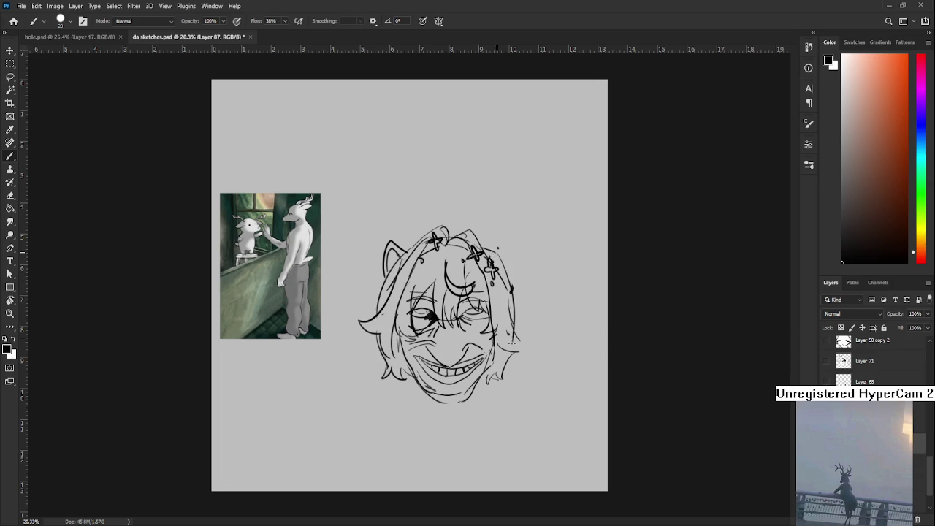
{"action": "key", "text": "ctrl+z"}
{"action": "mouse_move", "coordinate": [490, 251]}
{"action": "left_mouse_down"}
{"action": "mouse_move", "coordinate": [514, 259]}
{"action": "mouse_move", "coordinate": [516, 279]}
{"action": "left_mouse_up"}
{"action": "key", "text": "e"}
{"action": "key", "text": "b"}
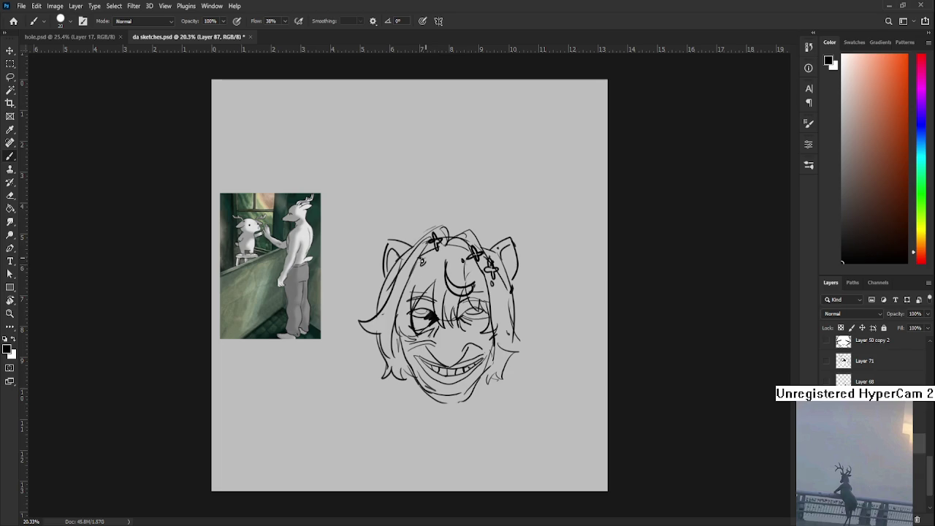
- Hatch shading into the left hair, add a stray hair, and lengthen the hair edge
{"action": "left_click_drag", "start_coordinate": [425, 255], "coordinate": [416, 273]}
{"action": "mouse_move", "coordinate": [418, 274]}
{"action": "left_mouse_down"}
{"action": "mouse_move", "coordinate": [410, 298]}
{"action": "mouse_move", "coordinate": [416, 283]}
{"action": "left_mouse_up"}
{"action": "left_click_drag", "start_coordinate": [441, 219], "coordinate": [440, 230]}
{"action": "mouse_move", "coordinate": [395, 265]}
{"action": "left_mouse_down"}
{"action": "mouse_move", "coordinate": [374, 373]}
{"action": "mouse_move", "coordinate": [428, 231]}
{"action": "left_mouse_up"}
- Shrink the face sketch to about 65%, move it up-right, and letter 'DEER WONT EXPECT IT.' above
{"action": "key", "text": "ctrl+t"}
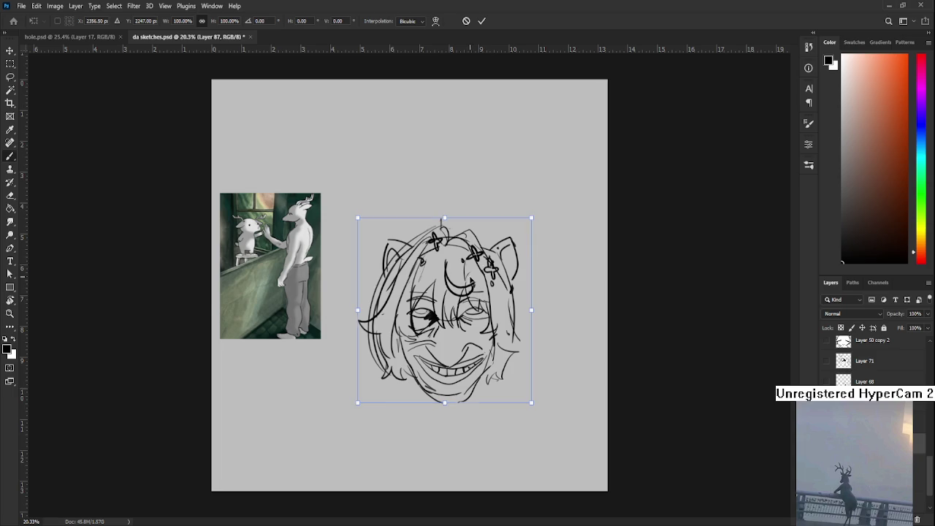
{"action": "left_click_drag", "start_coordinate": [357, 403], "coordinate": [412, 343]}
{"action": "left_click_drag", "start_coordinate": [468, 292], "coordinate": [479, 258]}
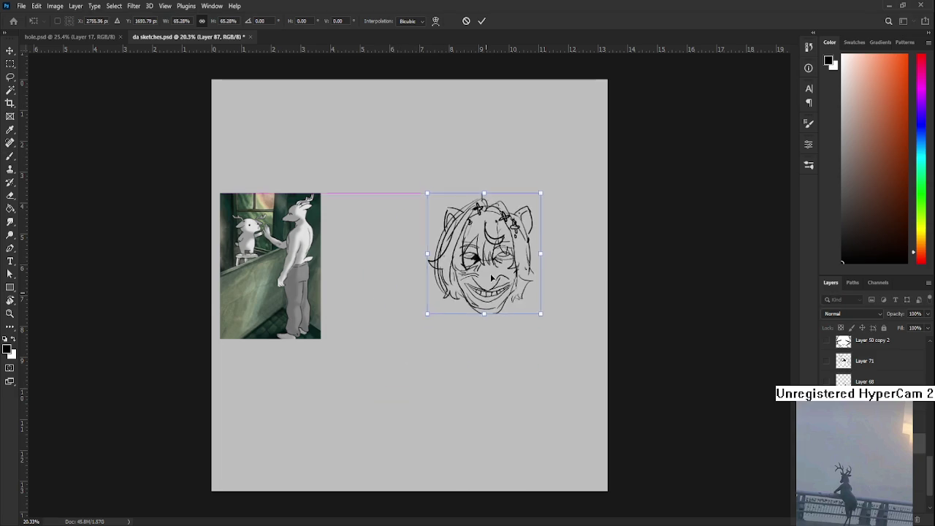
{"action": "key", "text": "Return"}
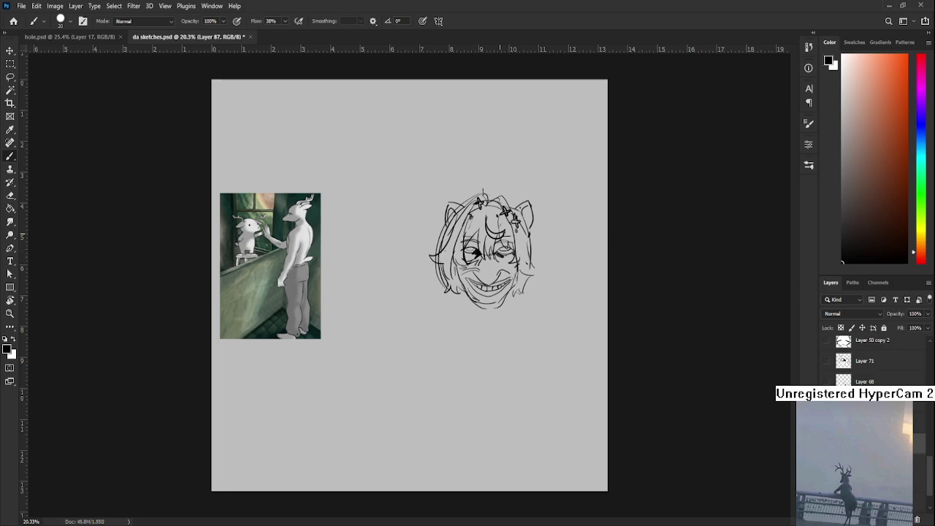
{"action": "mouse_move", "coordinate": [407, 192]}
{"action": "left_mouse_down"}
{"action": "mouse_move", "coordinate": [413, 202]}
{"action": "mouse_move", "coordinate": [437, 183]}
{"action": "mouse_move", "coordinate": [441, 198]}
{"action": "mouse_move", "coordinate": [443, 189]}
{"action": "mouse_move", "coordinate": [486, 166]}
{"action": "left_mouse_up"}
{"action": "mouse_move", "coordinate": [482, 168]}
{"action": "left_mouse_down"}
{"action": "mouse_move", "coordinate": [466, 190]}
{"action": "mouse_move", "coordinate": [476, 181]}
{"action": "left_mouse_up"}
- Lasso the sketch and caption, move them toward the upper right, and start scaling to about 110%
{"action": "key", "text": "l"}
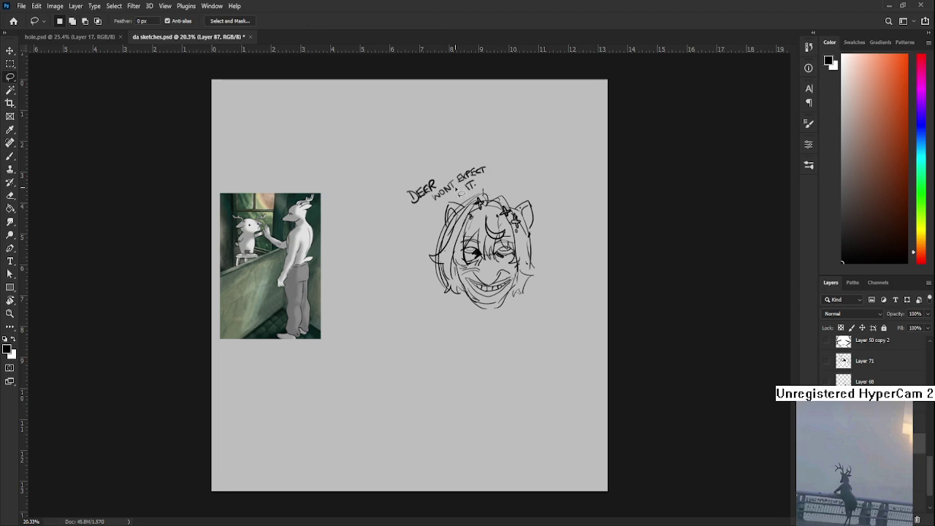
{"action": "left_click_drag", "start_coordinate": [447, 150], "coordinate": [442, 152]}
{"action": "key", "text": "ctrl+t"}
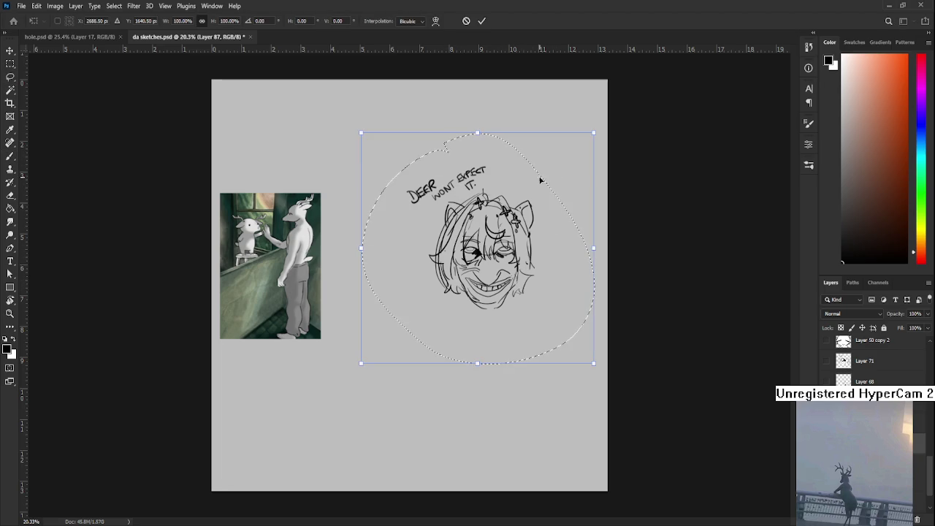
{"action": "left_click_drag", "start_coordinate": [505, 179], "coordinate": [549, 106]}
{"action": "key", "text": "Return"}
{"action": "key", "text": "ctrl+d"}
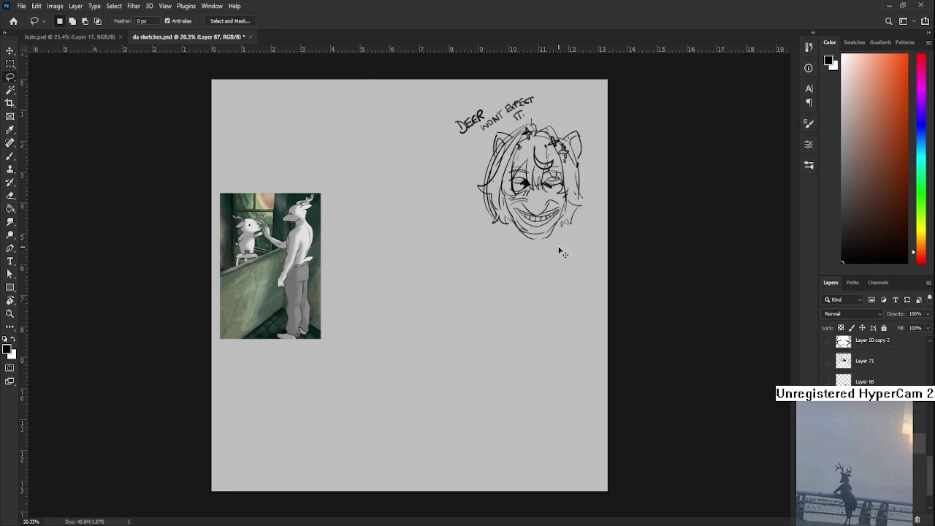
{"action": "key", "text": "ctrl+t"}
{"action": "left_click_drag", "start_coordinate": [455, 239], "coordinate": [440, 253]}
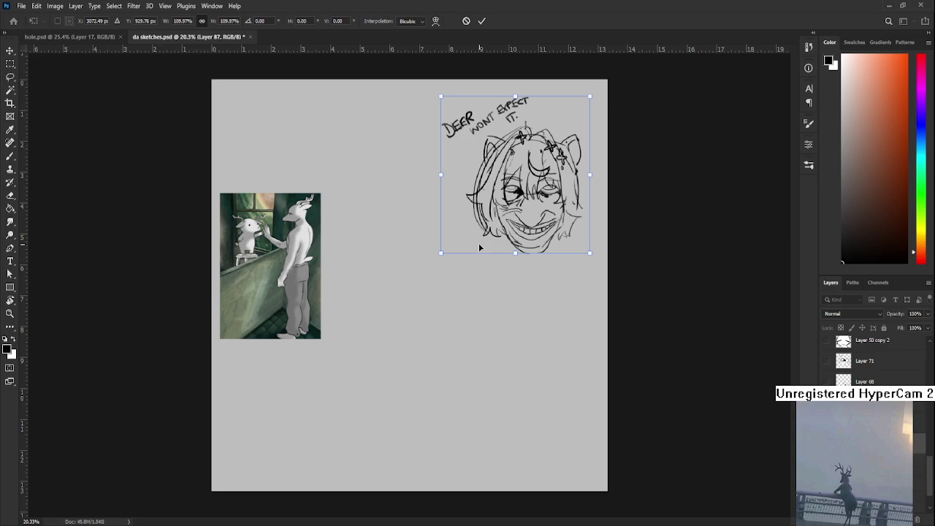
- Commit the enlargement, place a squirrel photo on the page, and remove the deer reference
{"action": "key", "text": "Return"}
{"action": "scroll", "coordinate": [490, 275], "scroll_direction": "up", "scroll_amount": 1}
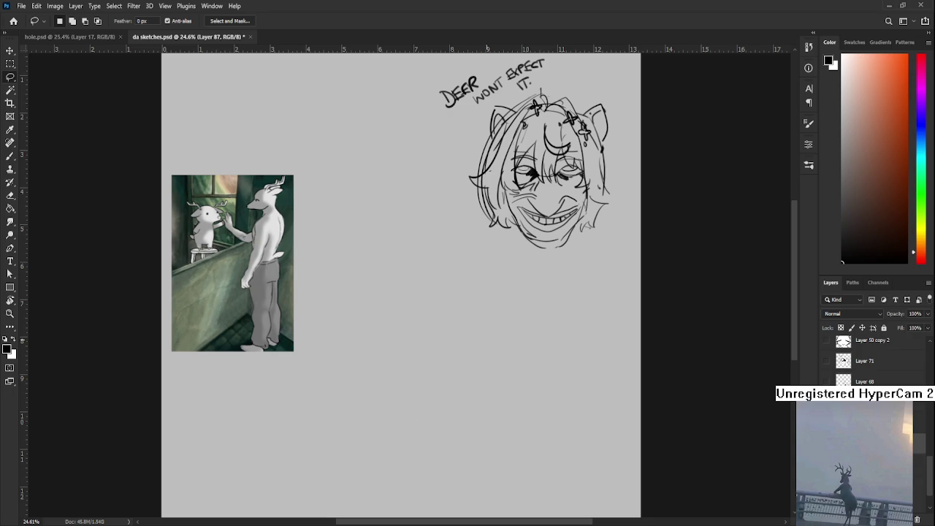
{"action": "left_click_drag", "start_coordinate": [683, 401], "coordinate": [581, 374]}
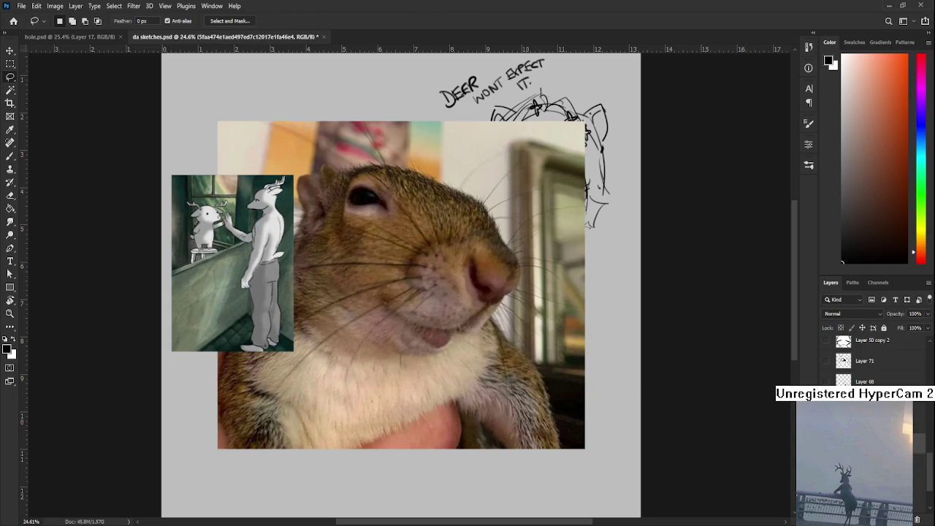
{"action": "key", "text": "Return"}
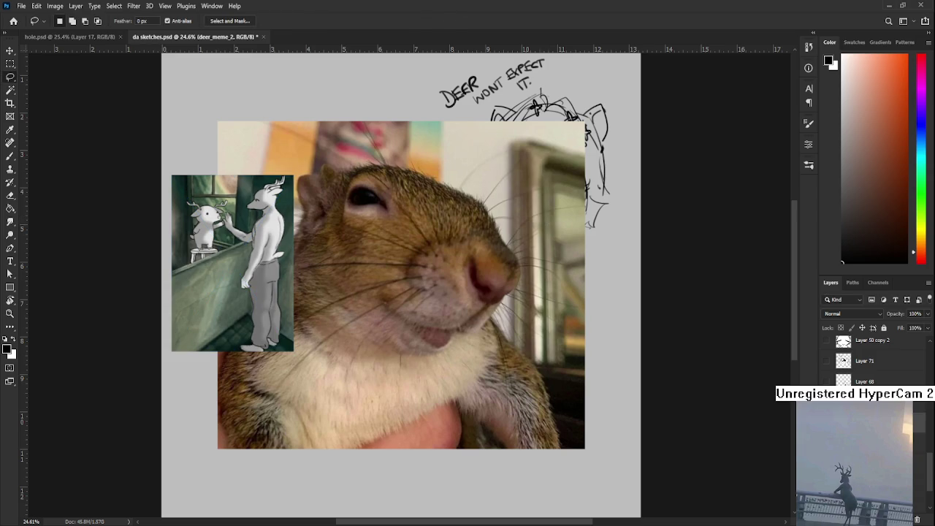
{"action": "key", "text": "ctrl+z"}
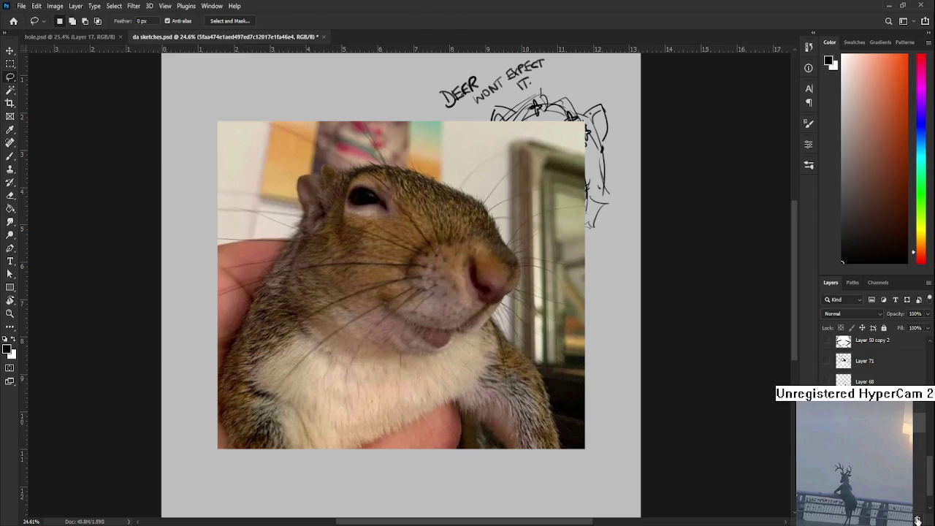
- Shrink the squirrel photo to about 34% and move it below the face sketch
{"action": "key", "text": "ctrl+t"}
{"action": "left_click_drag", "start_coordinate": [582, 123], "coordinate": [340, 339]}
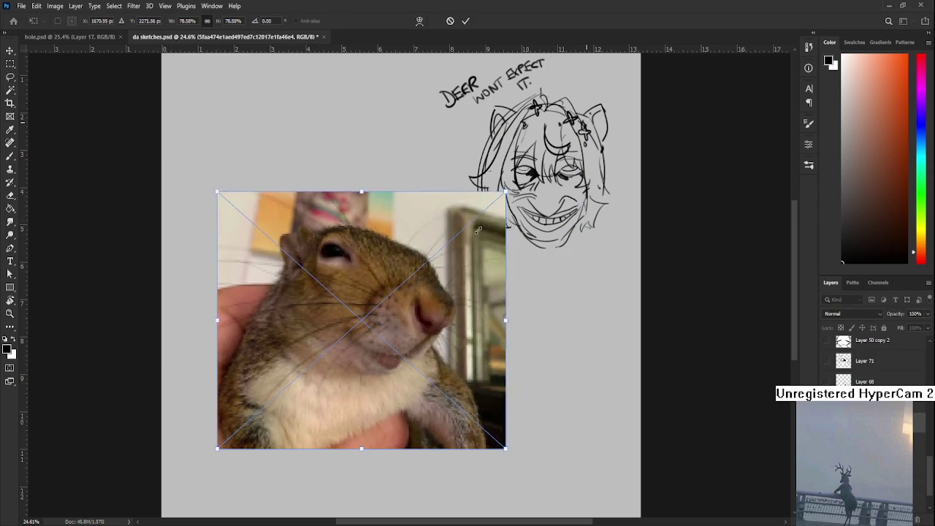
{"action": "left_click_drag", "start_coordinate": [296, 398], "coordinate": [563, 360]}
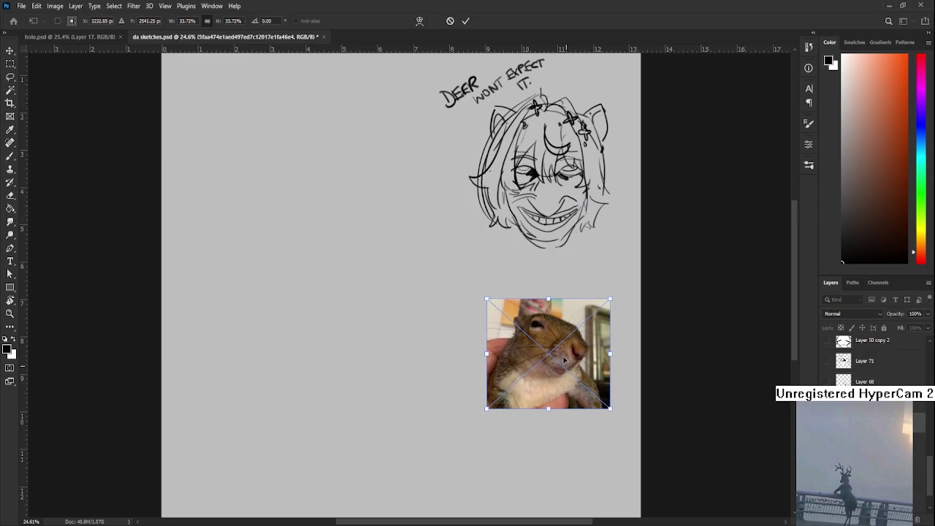
{"action": "key", "text": "Return"}
{"action": "scroll", "coordinate": [566, 360], "scroll_direction": "up", "scroll_amount": 1, "text": "alt"}
{"action": "scroll", "coordinate": [566, 360], "scroll_direction": "up", "scroll_amount": 1, "text": "alt"}
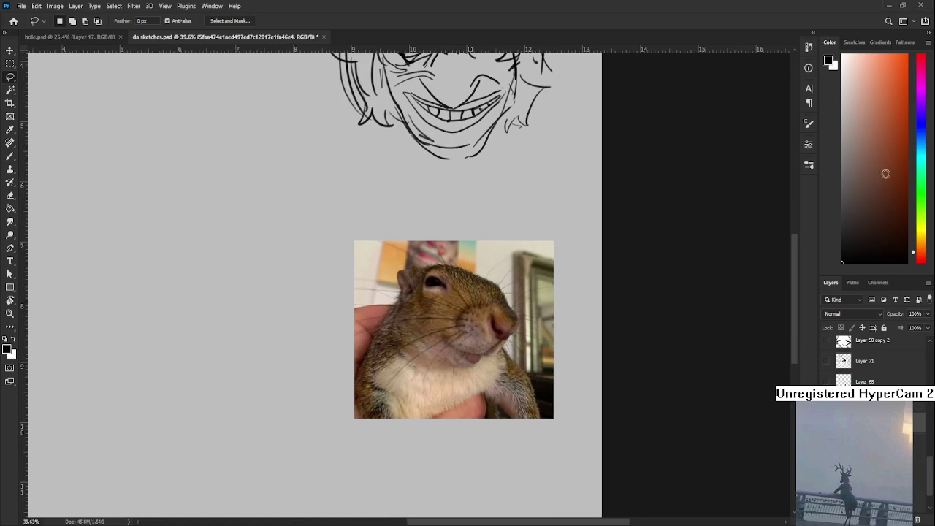
- Pick a light peach from an orange hue as the brush colour and add a new painting layer
{"action": "left_click_drag", "start_coordinate": [918, 253], "coordinate": [922, 256]}
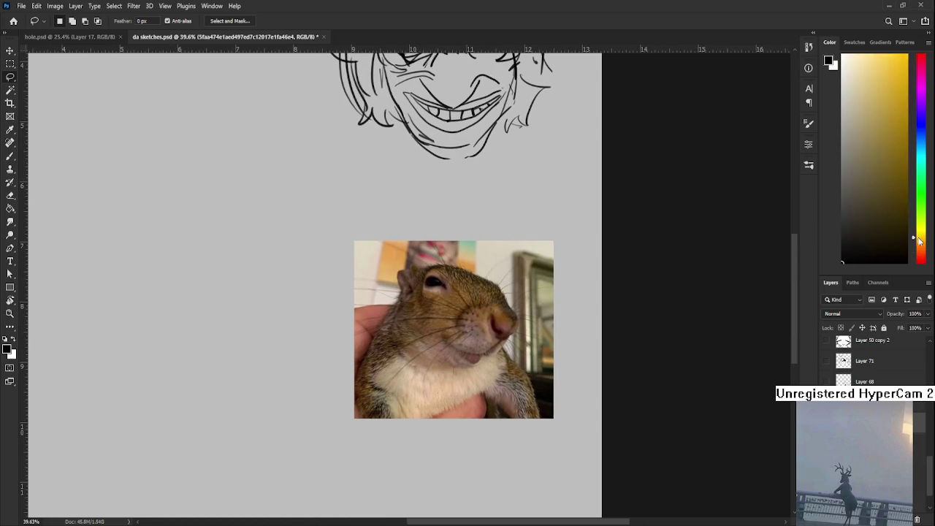
{"action": "left_click", "coordinate": [880, 102]}
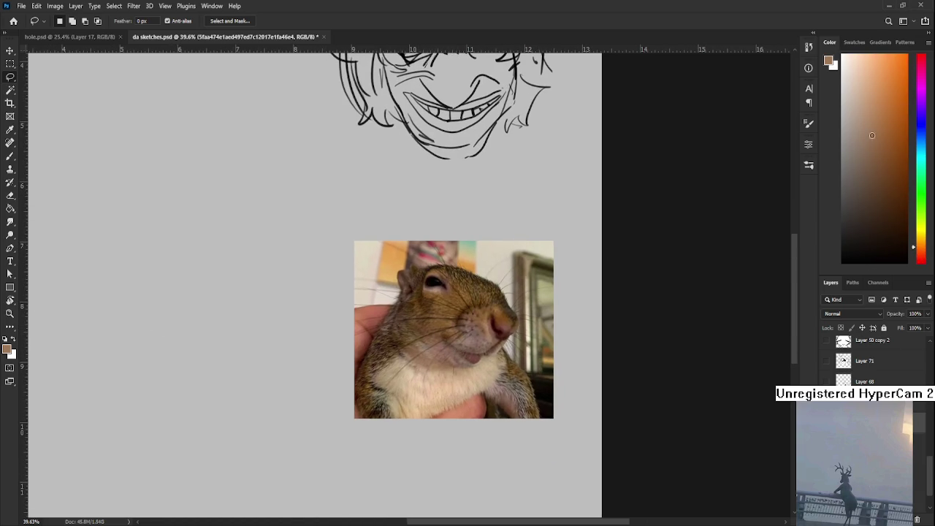
{"action": "mouse_move", "coordinate": [921, 252]}
{"action": "left_mouse_down"}
{"action": "mouse_move", "coordinate": [931, 230]}
{"action": "mouse_move", "coordinate": [931, 252]}
{"action": "left_mouse_up"}
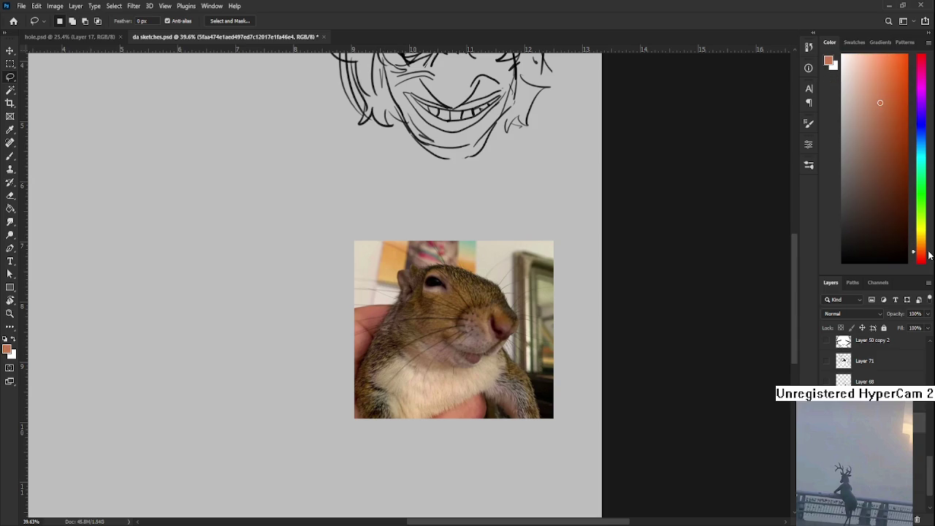
{"action": "left_click", "coordinate": [872, 78]}
{"action": "left_click_drag", "start_coordinate": [616, 207], "coordinate": [585, 254]}
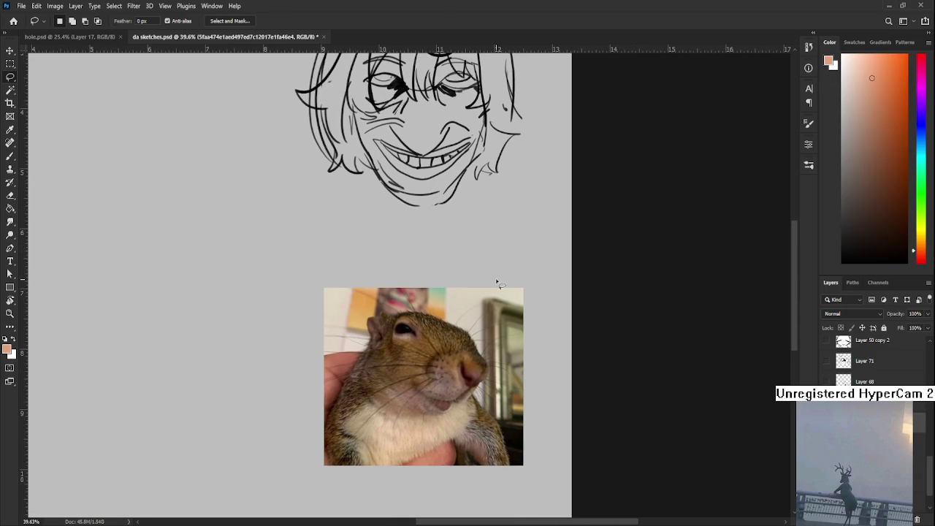
{"action": "key", "text": "b"}
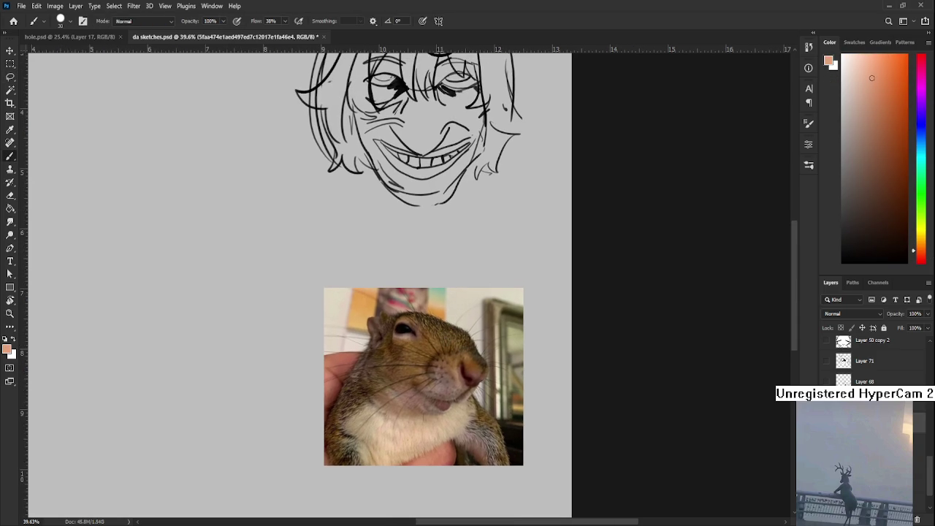
{"action": "key", "text": "ctrl+shift+alt+n"}
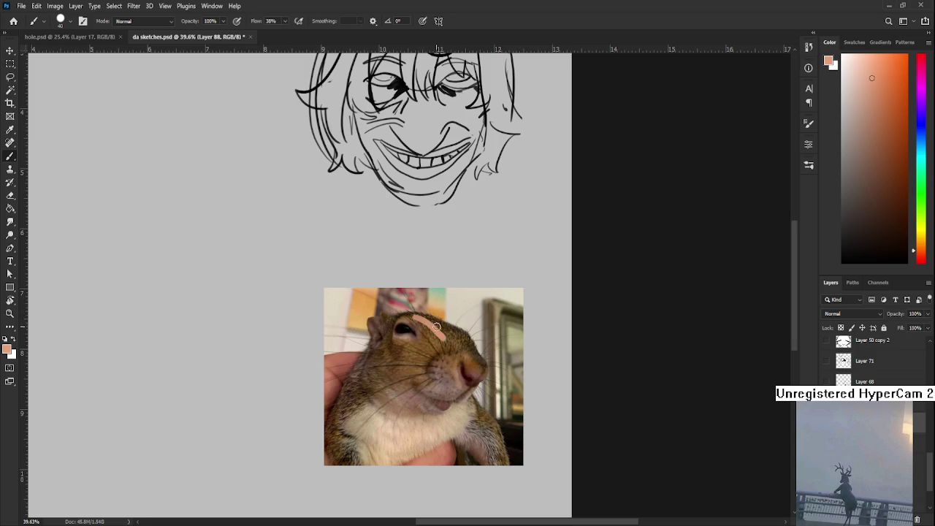
- Paint peach strokes across the squirrel's forehead, erasing the excess
{"action": "mouse_move", "coordinate": [420, 320]}
{"action": "left_mouse_down"}
{"action": "mouse_move", "coordinate": [445, 335]}
{"action": "mouse_move", "coordinate": [449, 354]}
{"action": "left_mouse_up"}
{"action": "key", "text": "e"}
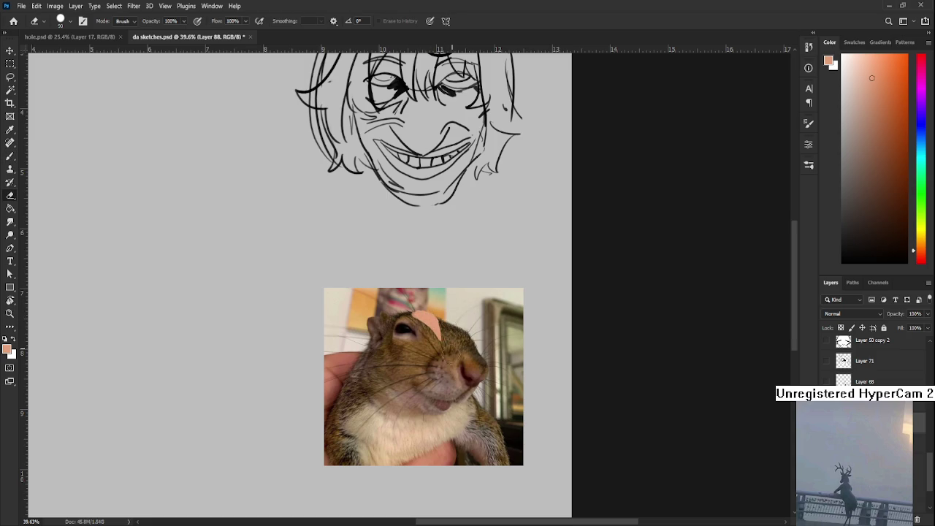
{"action": "key", "text": "b"}
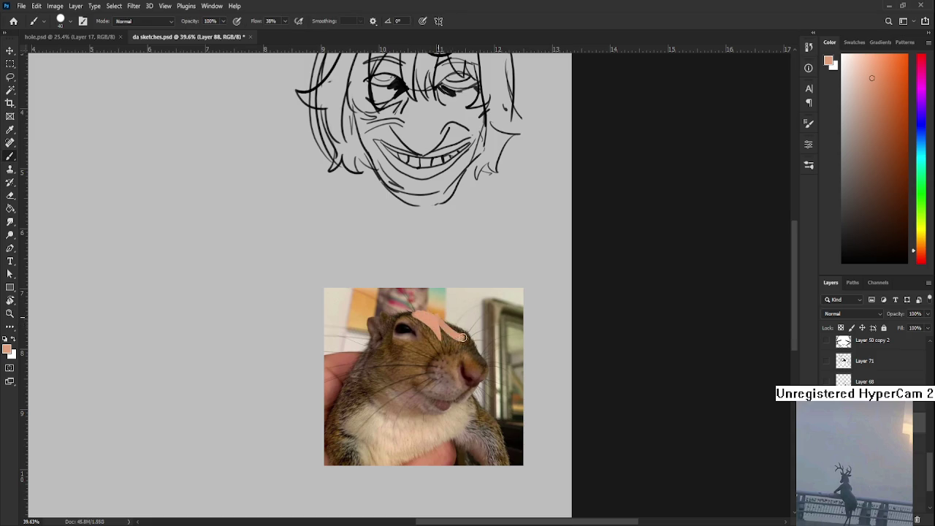
{"action": "mouse_move", "coordinate": [447, 330]}
{"action": "left_mouse_down"}
{"action": "mouse_move", "coordinate": [460, 323]}
{"action": "mouse_move", "coordinate": [479, 345]}
{"action": "left_mouse_up"}
{"action": "key", "text": "e"}
{"action": "key", "text": "b"}
- Redraw the peach hair strand, sketch a tall pointed tip rising from it, and switch to pale yellow
{"action": "mouse_move", "coordinate": [416, 315]}
{"action": "left_mouse_down"}
{"action": "mouse_move", "coordinate": [449, 318]}
{"action": "mouse_move", "coordinate": [422, 361]}
{"action": "left_mouse_up"}
{"action": "key", "text": "ctrl+z"}
{"action": "mouse_move", "coordinate": [438, 312]}
{"action": "left_mouse_down"}
{"action": "mouse_move", "coordinate": [424, 364]}
{"action": "mouse_move", "coordinate": [411, 371]}
{"action": "mouse_move", "coordinate": [406, 355]}
{"action": "mouse_move", "coordinate": [382, 363]}
{"action": "mouse_move", "coordinate": [416, 375]}
{"action": "left_mouse_up"}
{"action": "key", "text": "ctrl+z"}
{"action": "mouse_move", "coordinate": [433, 314]}
{"action": "left_mouse_down"}
{"action": "mouse_move", "coordinate": [398, 348]}
{"action": "mouse_move", "coordinate": [453, 303]}
{"action": "mouse_move", "coordinate": [531, 364]}
{"action": "left_mouse_up"}
{"action": "key", "text": "ctrl+z"}
{"action": "key", "text": "ctrl+z"}
{"action": "key", "text": "ctrl+z"}
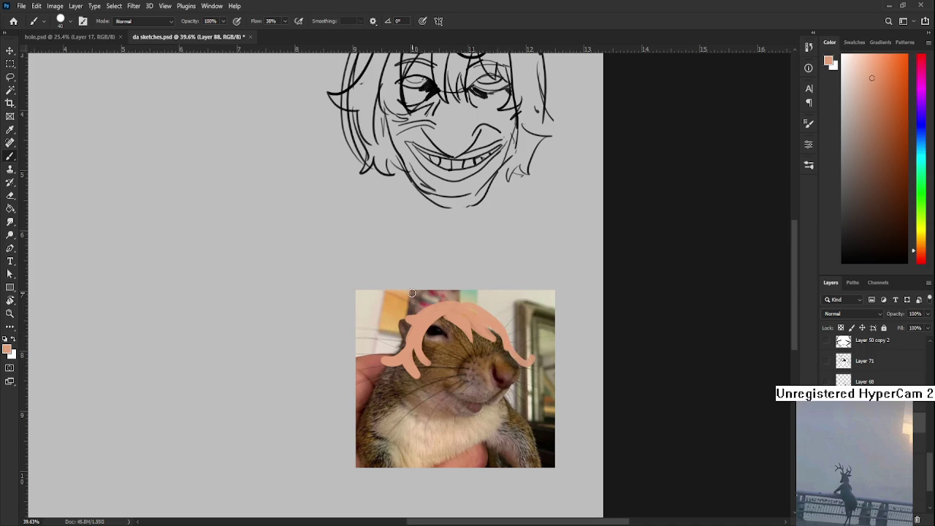
{"action": "left_click_drag", "start_coordinate": [451, 307], "coordinate": [376, 387]}
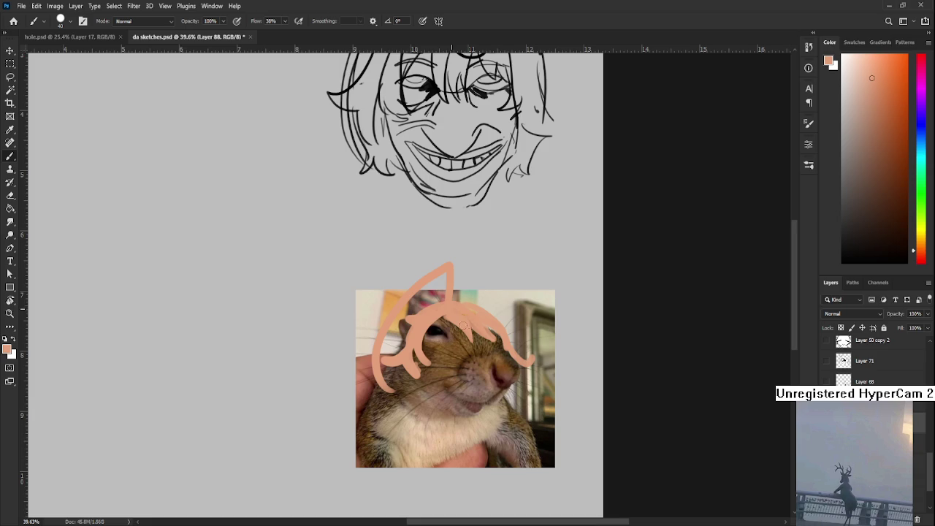
{"action": "left_click_drag", "start_coordinate": [922, 250], "coordinate": [921, 232]}
- Paint a pale yellow hair accent, then resample the peach and fill the strand beside the eye
{"action": "scroll", "coordinate": [420, 347], "scroll_direction": "right", "scroll_amount": 2}
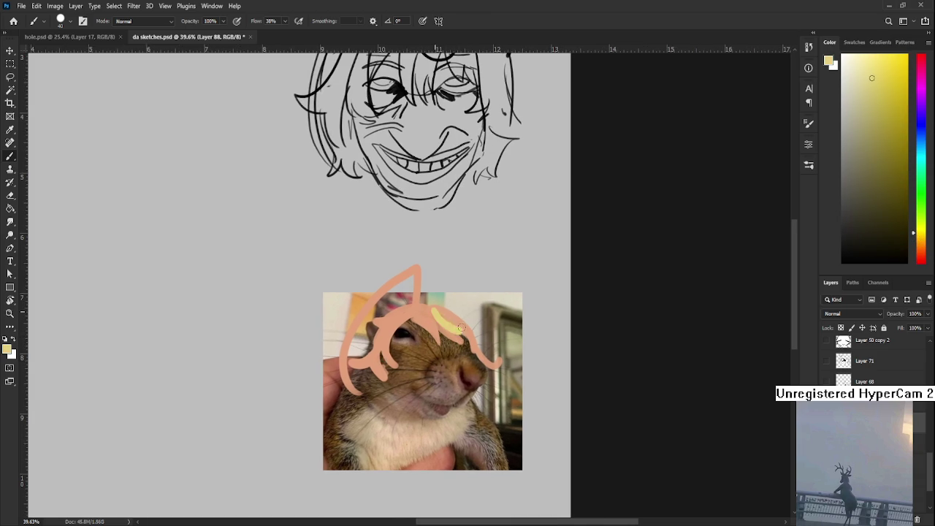
{"action": "mouse_move", "coordinate": [468, 335]}
{"action": "left_mouse_down"}
{"action": "mouse_move", "coordinate": [410, 310]}
{"action": "mouse_move", "coordinate": [373, 327]}
{"action": "left_mouse_up"}
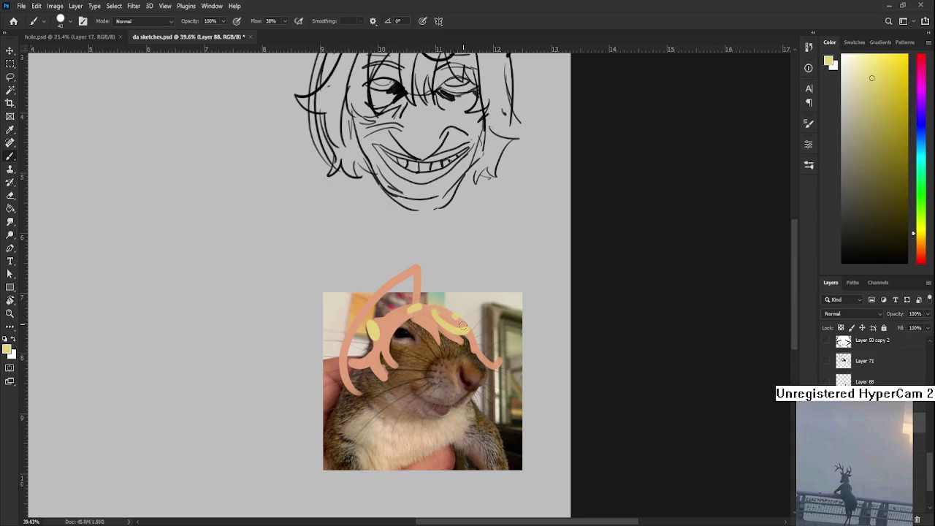
{"action": "scroll", "coordinate": [459, 334], "scroll_direction": "down", "scroll_amount": 1}
{"action": "left_click", "coordinate": [379, 318], "text": "alt"}
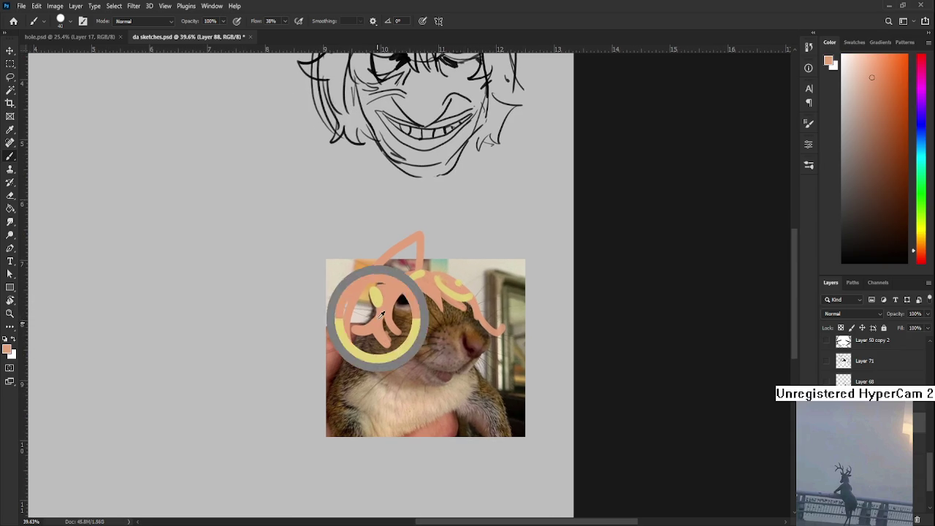
{"action": "left_click_drag", "start_coordinate": [373, 330], "coordinate": [390, 352]}
{"action": "left_click_drag", "start_coordinate": [382, 314], "coordinate": [397, 355]}
{"action": "left_click_drag", "start_coordinate": [391, 306], "coordinate": [398, 343]}
{"action": "left_click_drag", "start_coordinate": [412, 286], "coordinate": [394, 345]}
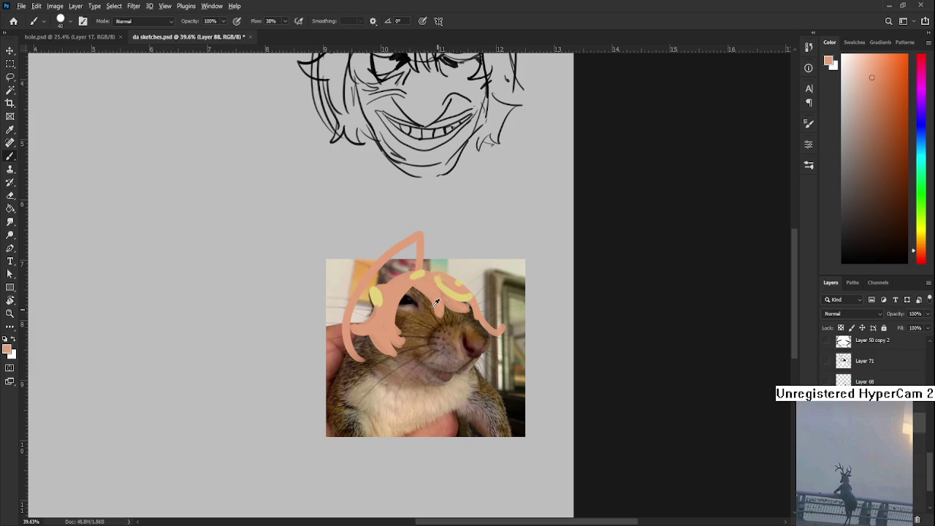
- Erase excess peach beside the eye and extend the hair strand down the face
{"action": "key", "text": "e"}
{"action": "mouse_move", "coordinate": [423, 312]}
{"action": "left_mouse_down"}
{"action": "mouse_move", "coordinate": [406, 327]}
{"action": "mouse_move", "coordinate": [408, 342]}
{"action": "mouse_move", "coordinate": [411, 324]}
{"action": "mouse_move", "coordinate": [420, 346]}
{"action": "left_mouse_up"}
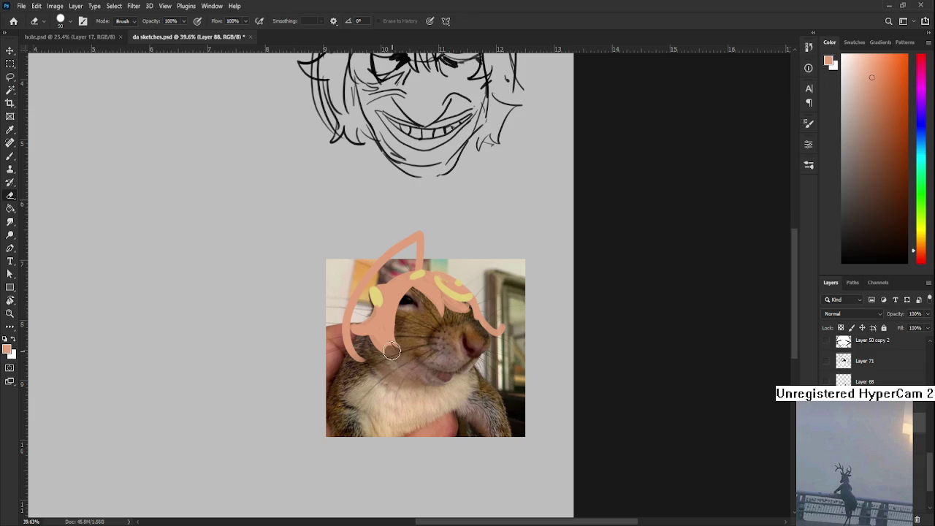
{"action": "key", "text": "b"}
{"action": "left_click_drag", "start_coordinate": [390, 340], "coordinate": [395, 360]}
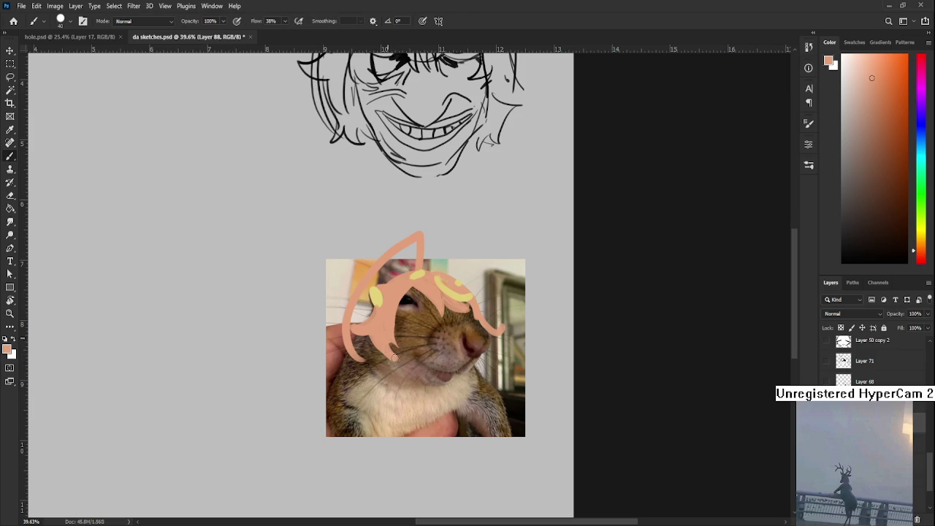
{"action": "left_click_drag", "start_coordinate": [462, 336], "coordinate": [441, 376]}
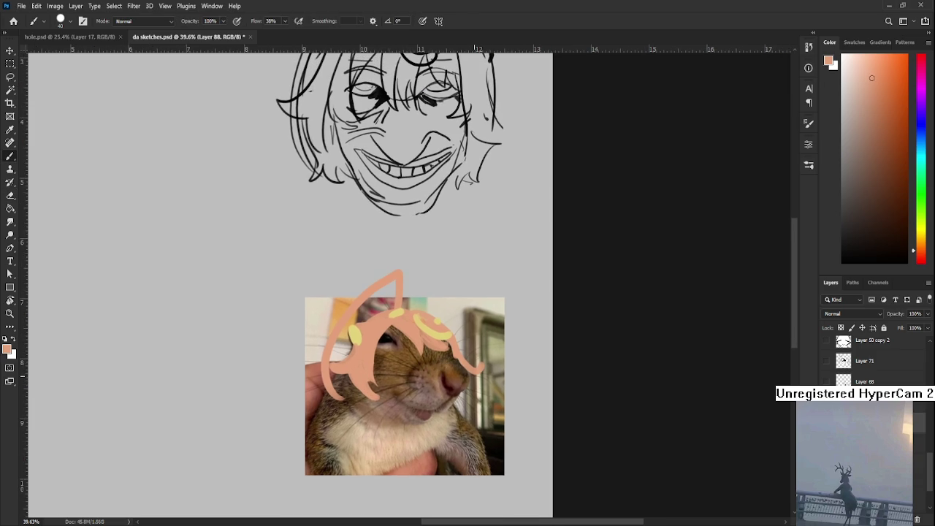
- Switch the paint colour to white and paint a small sparkle on the hair
{"action": "scroll", "coordinate": [723, 290], "scroll_direction": "down", "scroll_amount": 3}
{"action": "scroll", "coordinate": [723, 291], "scroll_direction": "down", "scroll_amount": 1}
{"action": "scroll", "coordinate": [730, 226], "scroll_direction": "up", "scroll_amount": 3}
{"action": "left_click", "coordinate": [851, 74]}
{"action": "left_click", "coordinate": [842, 56]}
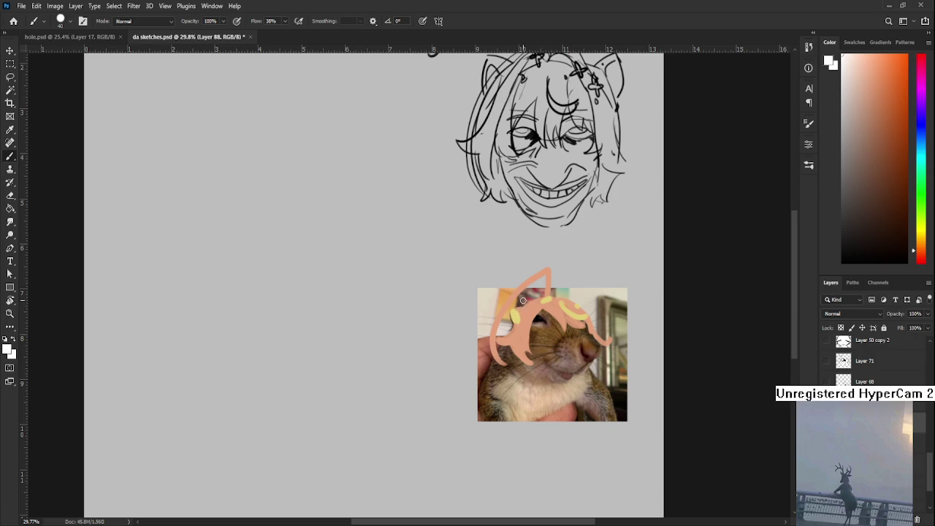
{"action": "mouse_move", "coordinate": [525, 304]}
{"action": "left_mouse_down"}
{"action": "mouse_move", "coordinate": [525, 316]}
{"action": "mouse_move", "coordinate": [584, 308]}
{"action": "left_mouse_up"}
- Save da sketches.psd and close it, returning to hole.psd
{"action": "key", "text": "ctrl+s"}
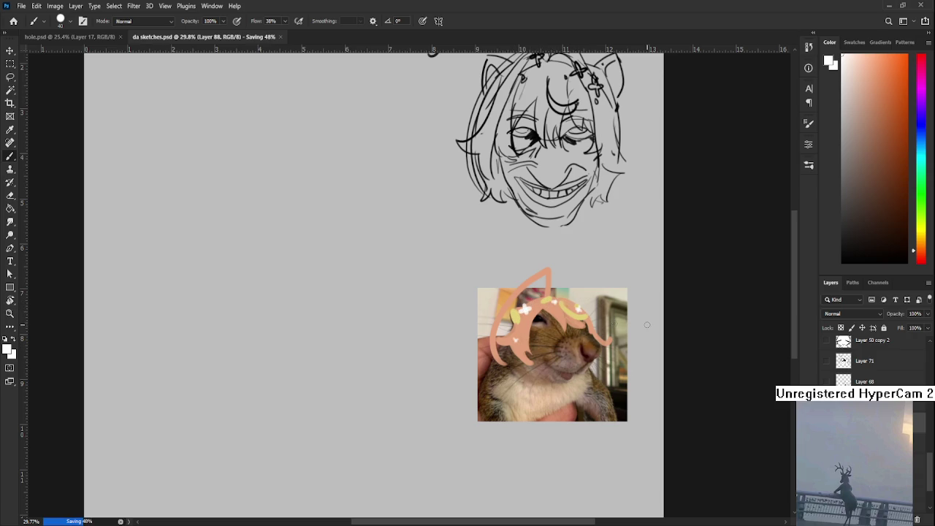
{"action": "scroll", "coordinate": [511, 323], "scroll_direction": "down", "scroll_amount": 1}
{"action": "scroll", "coordinate": [621, 322], "scroll_direction": "down", "scroll_amount": 1}
{"action": "scroll", "coordinate": [595, 336], "scroll_direction": "up", "scroll_amount": 1}
{"action": "scroll", "coordinate": [587, 341], "scroll_direction": "up", "scroll_amount": 1}
{"action": "scroll", "coordinate": [587, 342], "scroll_direction": "up", "scroll_amount": 1}
{"action": "scroll", "coordinate": [577, 342], "scroll_direction": "down", "scroll_amount": 1}
{"action": "scroll", "coordinate": [564, 342], "scroll_direction": "down", "scroll_amount": 2}
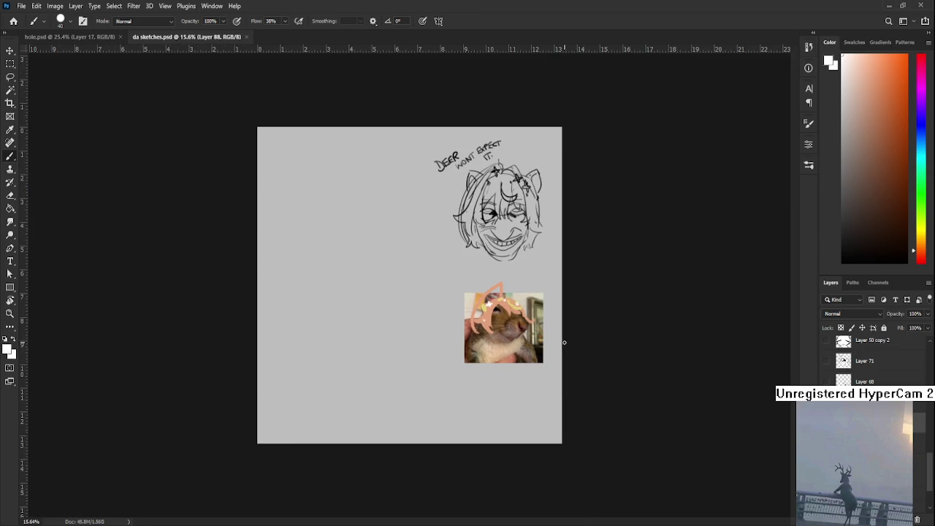
{"action": "key", "text": "ctrl+w"}
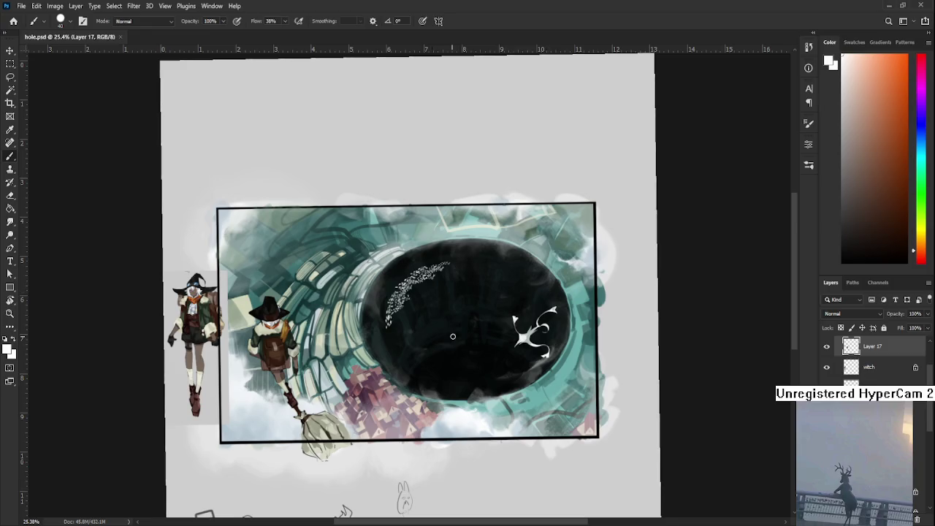
{"action": "key", "text": "r"}
{"action": "left_click", "coordinate": [378, 325]}
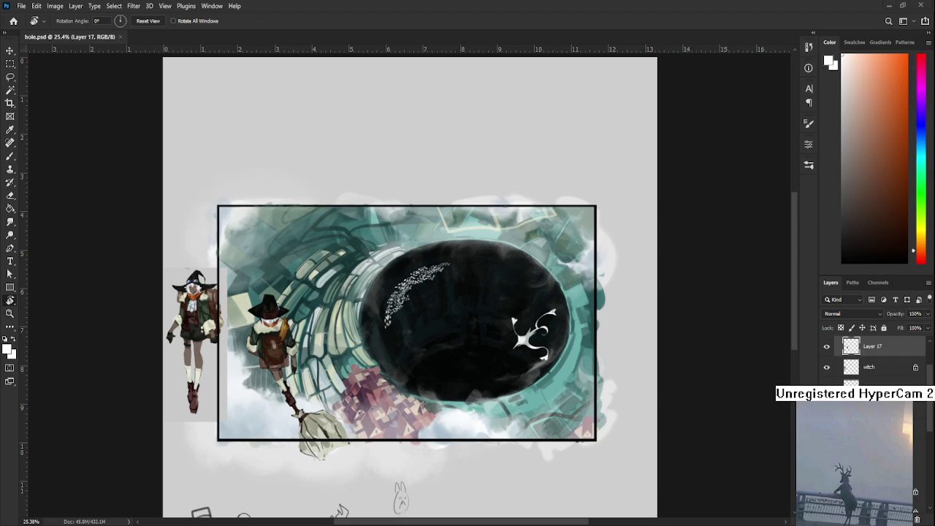
{"action": "scroll", "coordinate": [404, 340], "scroll_direction": "up", "scroll_amount": 3}
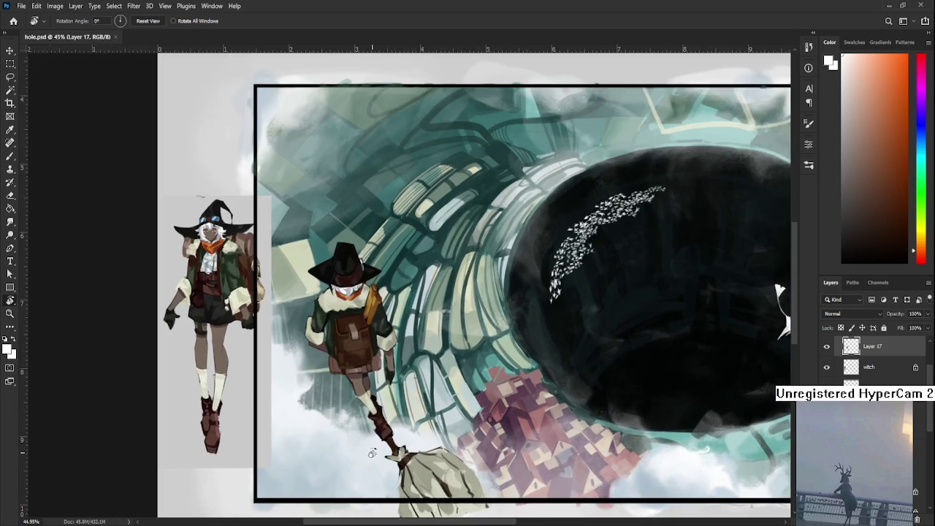
{"action": "left_click_drag", "start_coordinate": [371, 454], "coordinate": [434, 478]}
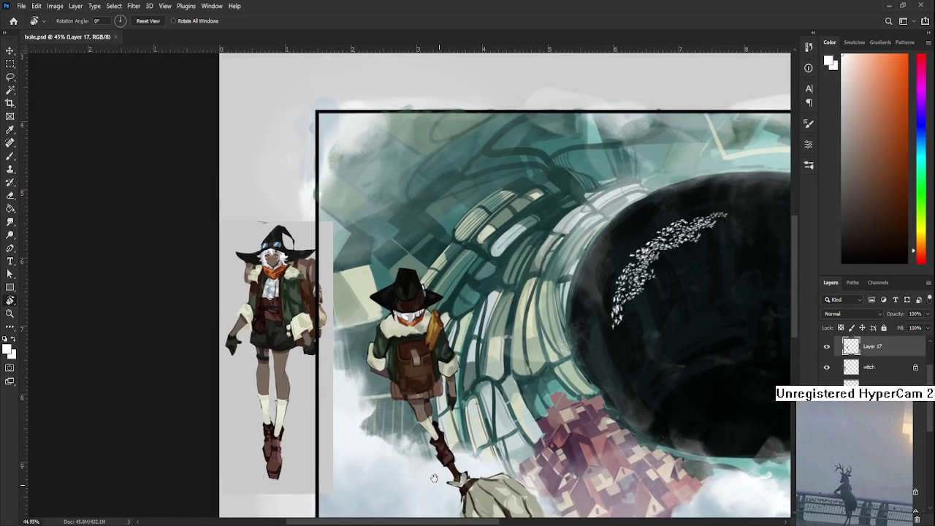
{"action": "scroll", "coordinate": [827, 367], "scroll_direction": "up", "scroll_amount": 1}
{"action": "left_click", "coordinate": [827, 367]}
{"action": "left_click", "coordinate": [827, 367]}
{"action": "scroll", "coordinate": [509, 376], "scroll_direction": "down", "scroll_amount": 1}
{"action": "scroll", "coordinate": [509, 376], "scroll_direction": "down", "scroll_amount": 1}
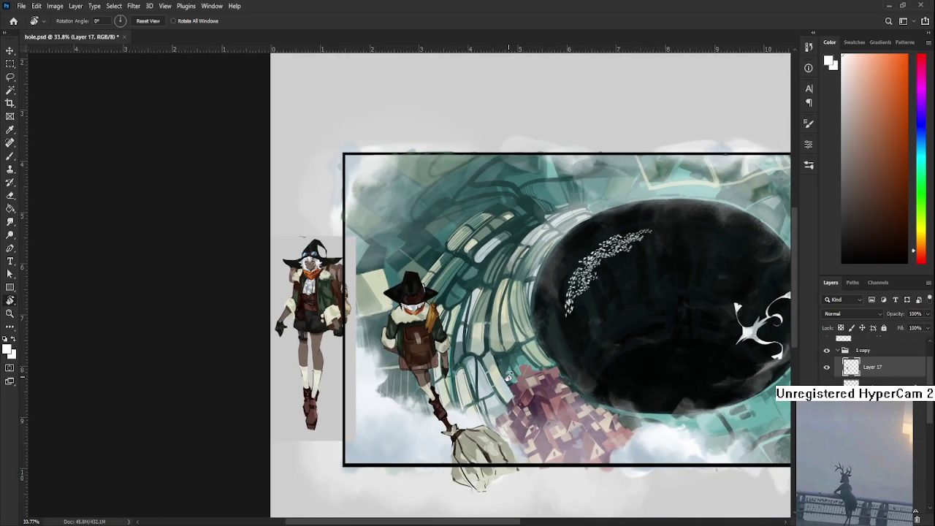
{"action": "left_click_drag", "start_coordinate": [509, 376], "coordinate": [486, 402]}
- With the Brush active, sample a near-black colour from the dark artwork
{"action": "key", "text": "b"}
{"action": "left_click", "coordinate": [375, 352], "text": "alt"}
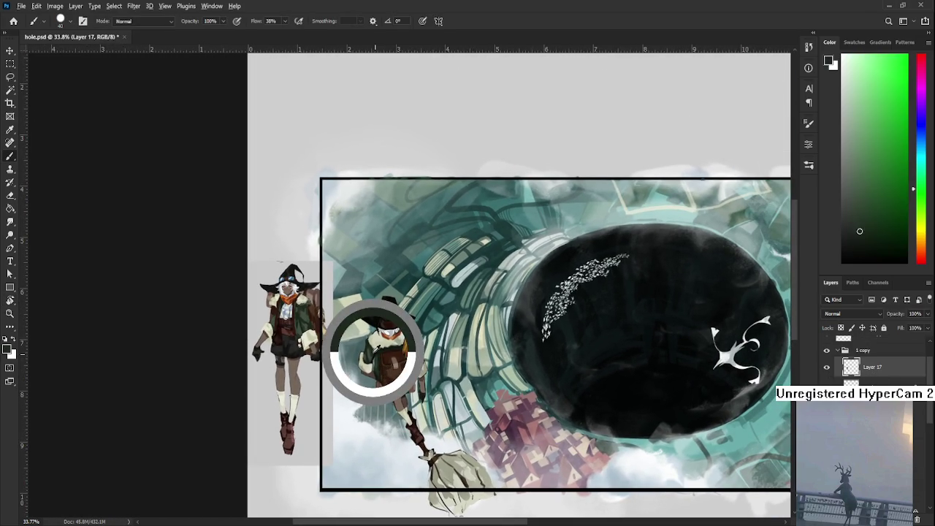
{"action": "left_click_drag", "start_coordinate": [375, 352], "coordinate": [374, 354]}
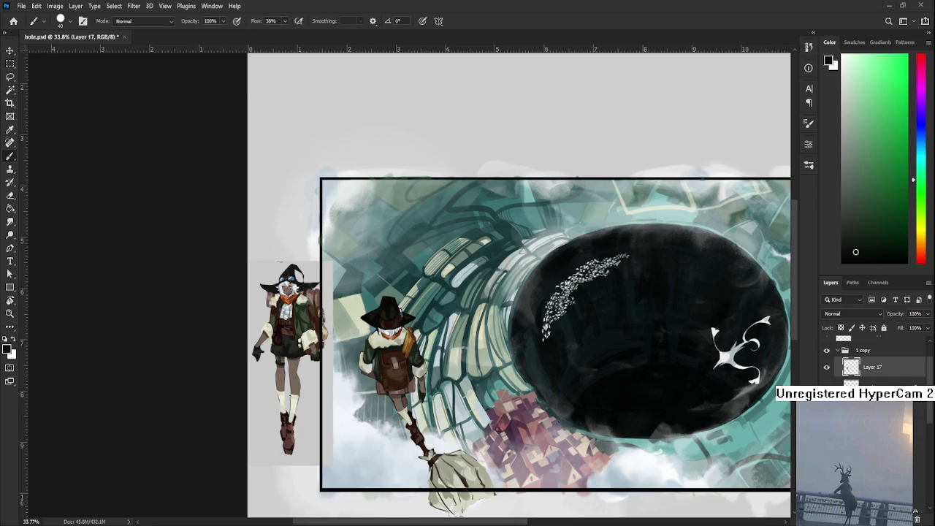
- Zoom and pan to frame the tunnel illustration, then add a new empty layer
{"action": "scroll", "coordinate": [427, 343], "scroll_direction": "up", "scroll_amount": 3}
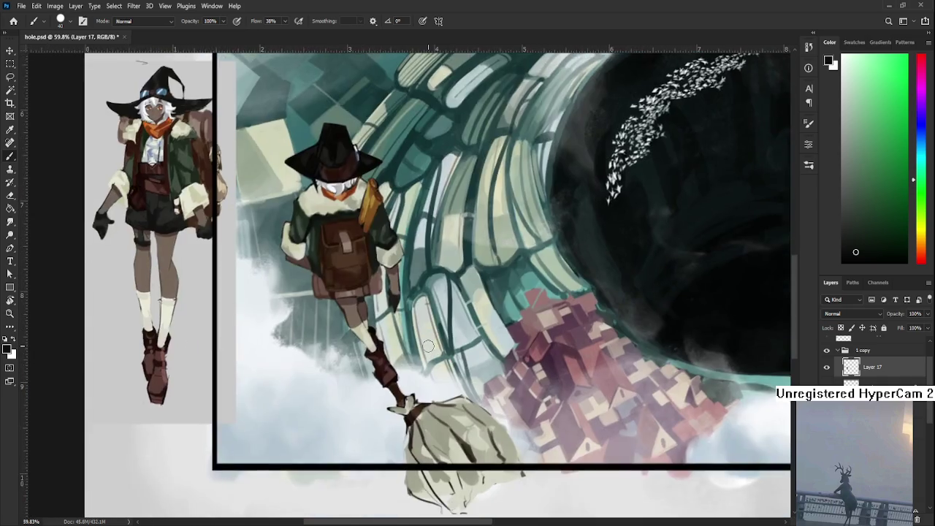
{"action": "scroll", "coordinate": [427, 344], "scroll_direction": "down", "scroll_amount": 3}
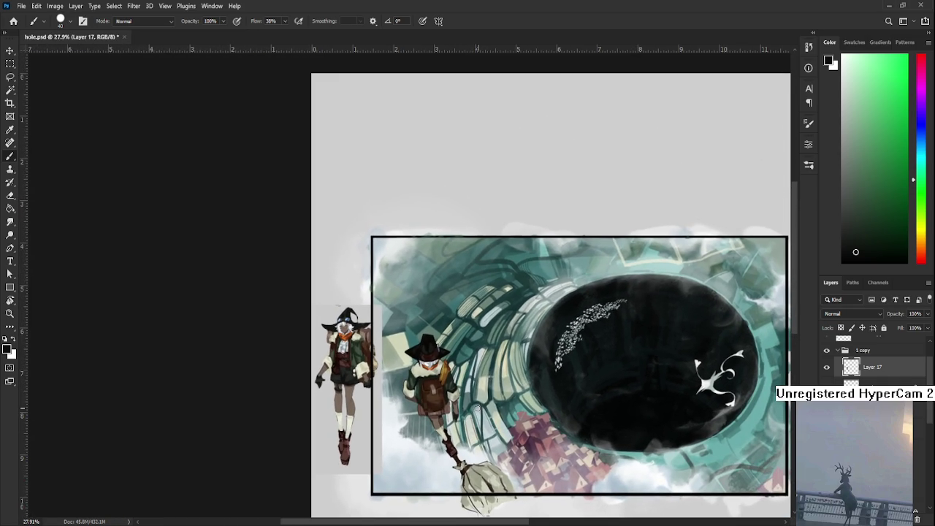
{"action": "scroll", "coordinate": [467, 402], "scroll_direction": "down", "scroll_amount": 1}
{"action": "mouse_move", "coordinate": [467, 401]}
{"action": "left_mouse_down"}
{"action": "mouse_move", "coordinate": [435, 398]}
{"action": "mouse_move", "coordinate": [465, 412]}
{"action": "left_mouse_up"}
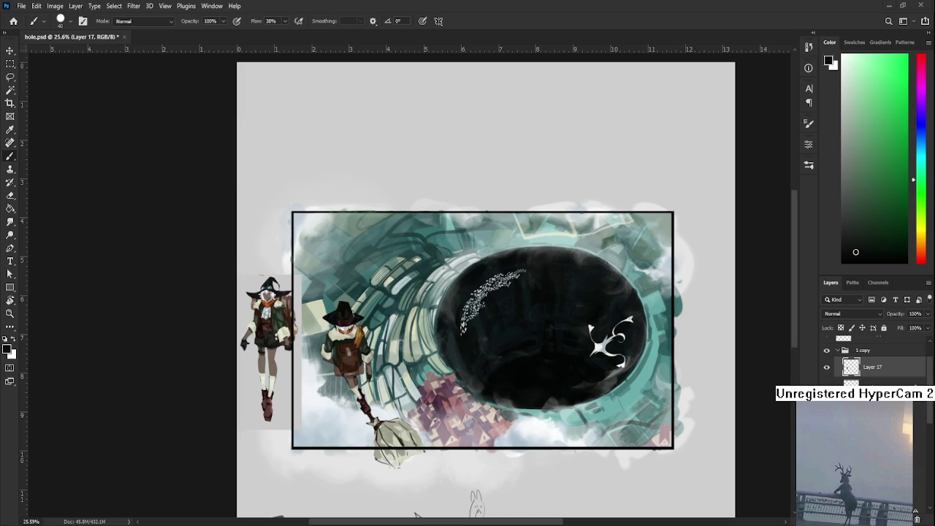
{"action": "scroll", "coordinate": [323, 296], "scroll_direction": "up", "scroll_amount": 2}
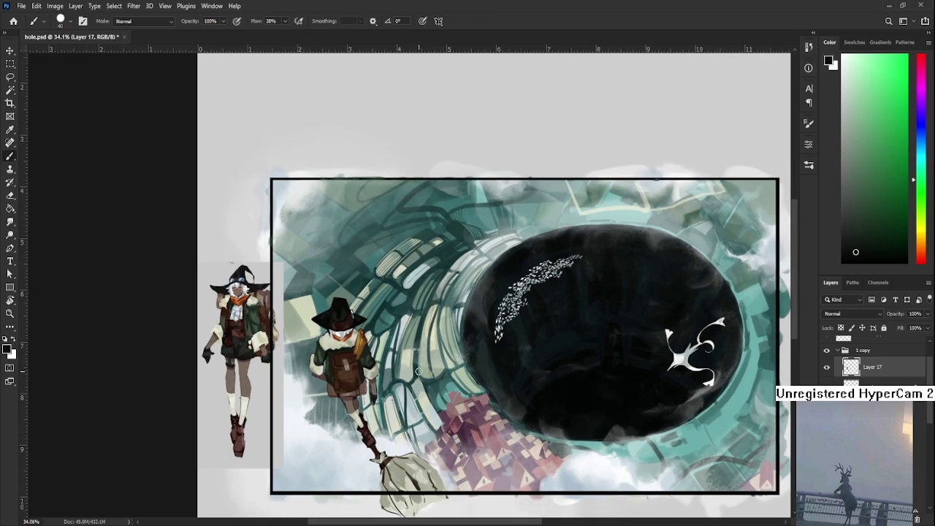
{"action": "key", "text": "ctrl+shift+alt+n"}
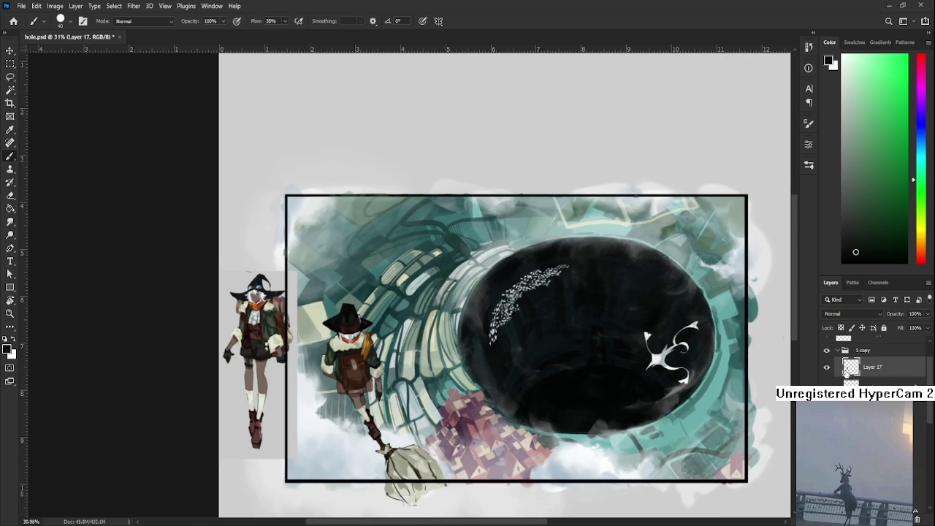
- Clip a new layer to the character layer, set it to Overlay, and fill it with teal
{"action": "left_click", "coordinate": [851, 375], "text": "alt"}
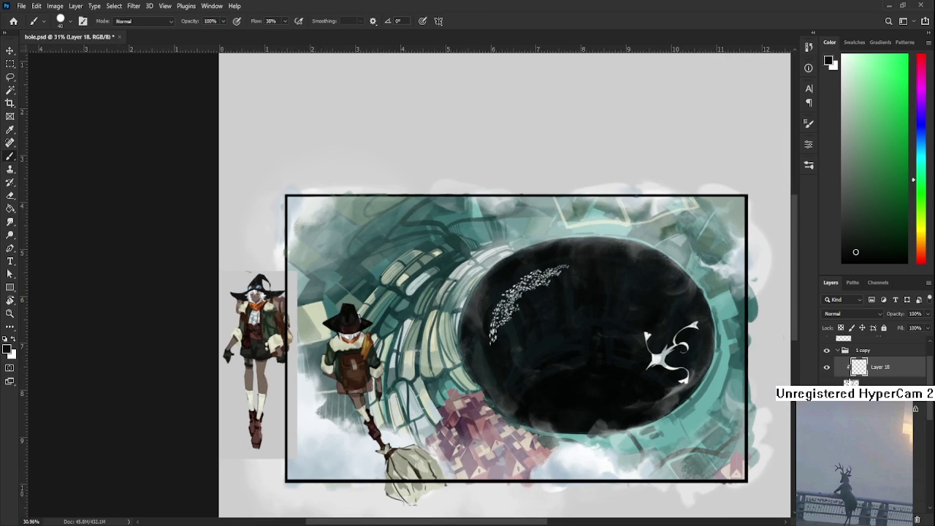
{"action": "scroll", "coordinate": [847, 314], "scroll_direction": "down", "scroll_amount": 12}
{"action": "left_click", "coordinate": [360, 264], "text": "alt"}
{"action": "key", "text": "g"}
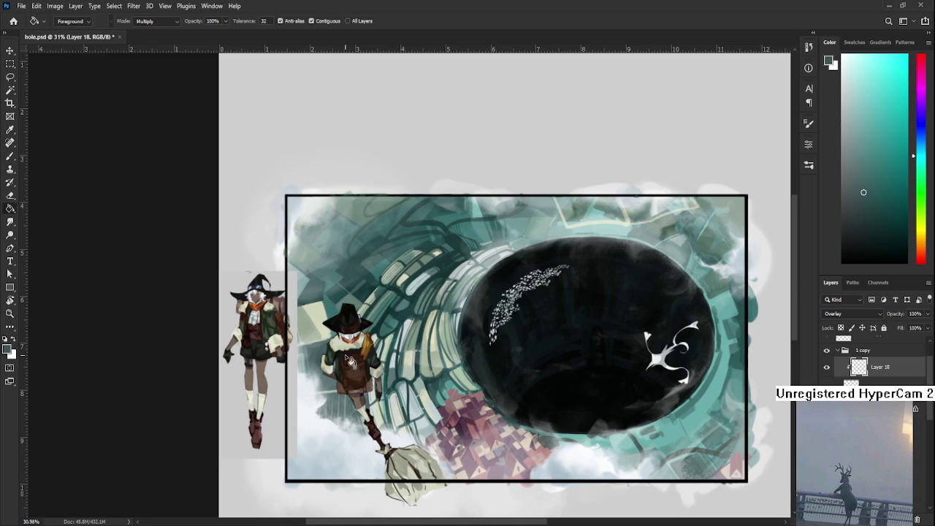
{"action": "left_click", "coordinate": [347, 356]}
{"action": "scroll", "coordinate": [343, 354], "scroll_direction": "up", "scroll_amount": 1}
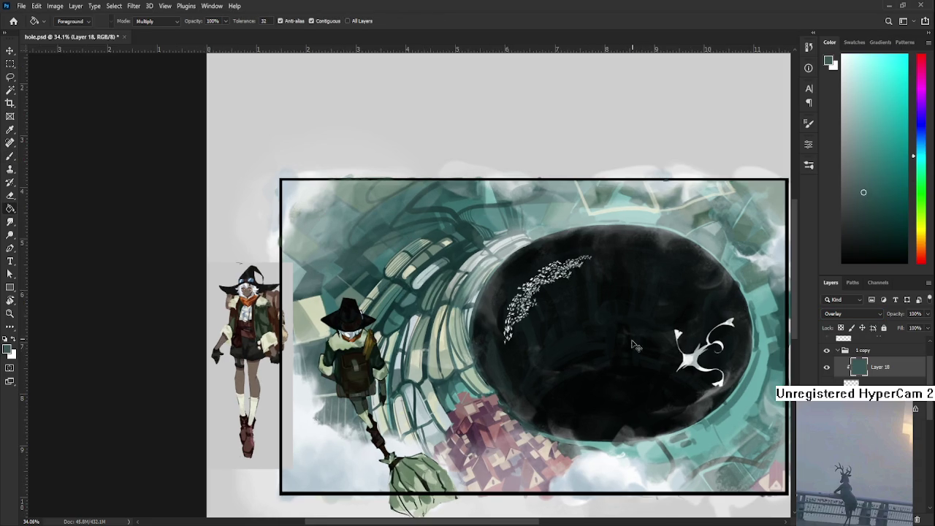
- Replace the teal fill with a lighter teal sampled from the artwork
{"action": "key", "text": "ctrl+z"}
{"action": "key", "text": "b"}
{"action": "left_click", "coordinate": [683, 451], "text": "alt"}
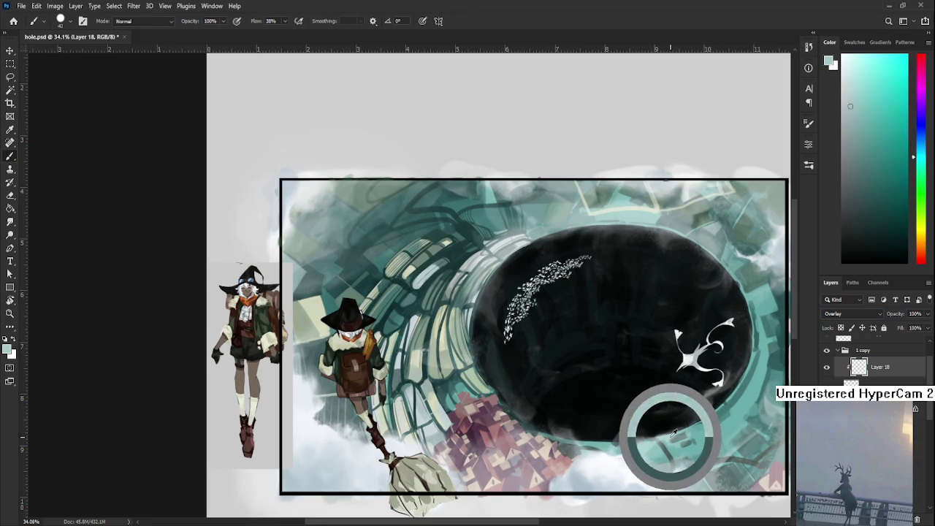
{"action": "key", "text": "g"}
{"action": "left_click", "coordinate": [374, 387]}
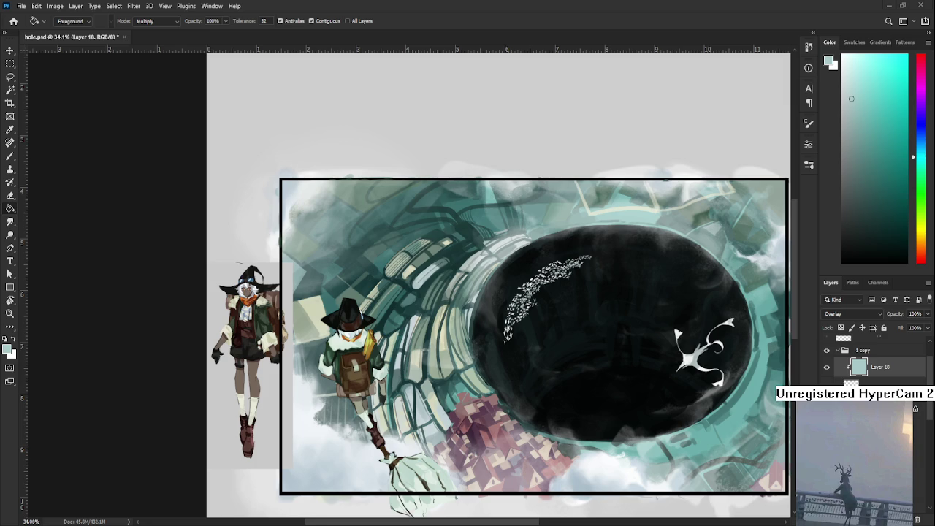
- Try overlay opacities of 28%, 57% and 37%, then settle on 40%
{"action": "left_click", "coordinate": [914, 313]}
{"action": "type", "text": "28"}
{"action": "key", "text": "Return"}
{"action": "type", "text": "57"}
{"action": "key", "text": "Return"}
{"action": "type", "text": "37"}
{"action": "key", "text": "Return"}
{"action": "type", "text": "40"}
{"action": "key", "text": "Return"}
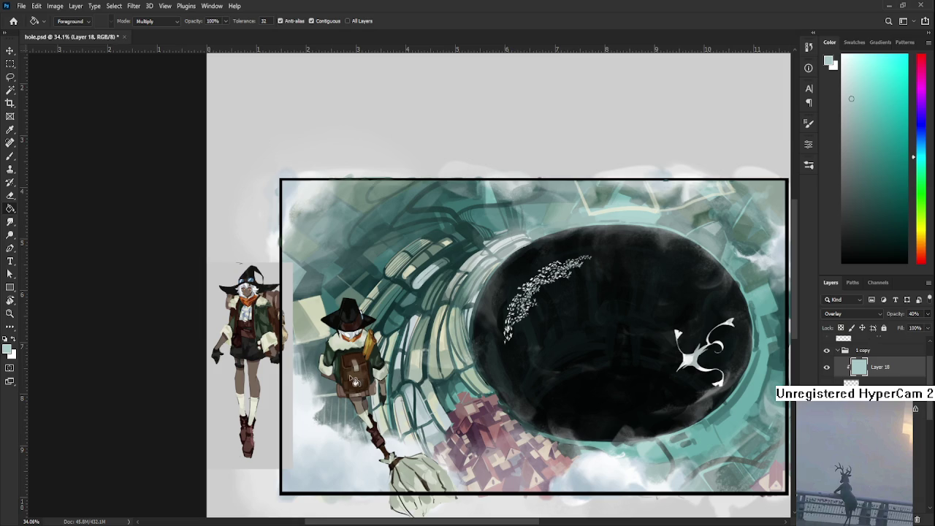
{"action": "scroll", "coordinate": [355, 381], "scroll_direction": "up", "scroll_amount": 1}
{"action": "scroll", "coordinate": [386, 316], "scroll_direction": "up", "scroll_amount": 1}
{"action": "scroll", "coordinate": [386, 316], "scroll_direction": "down", "scroll_amount": 3}
{"action": "scroll", "coordinate": [405, 340], "scroll_direction": "up", "scroll_amount": 2}
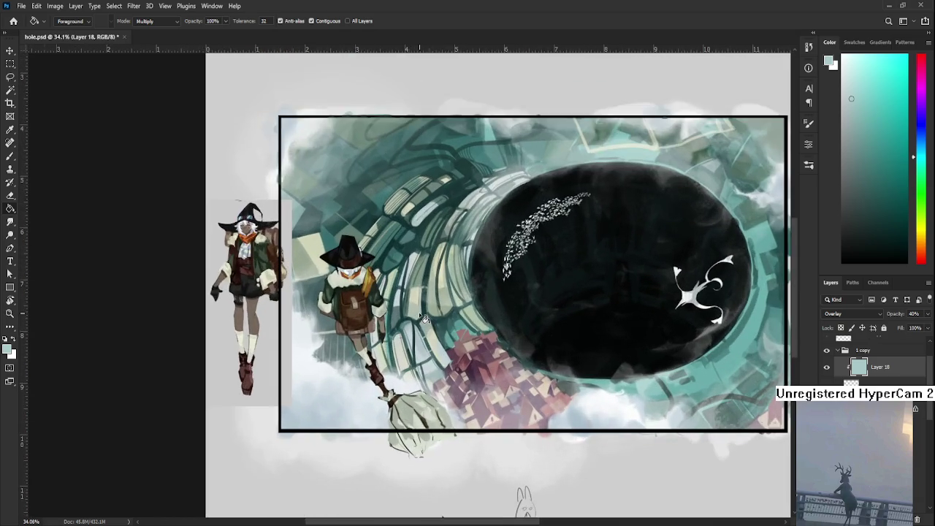
{"action": "scroll", "coordinate": [423, 318], "scroll_direction": "up", "scroll_amount": 1}
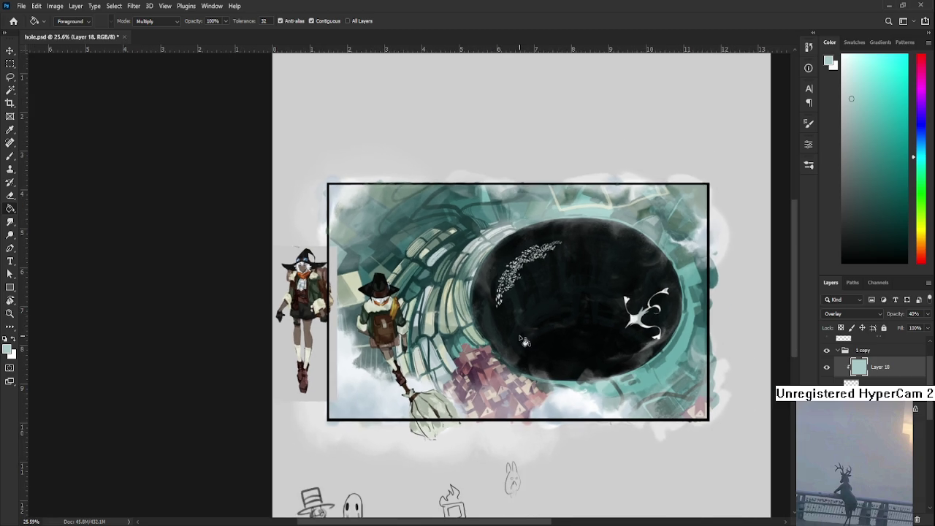
{"action": "scroll", "coordinate": [569, 314], "scroll_direction": "down", "scroll_amount": 1}
- Switch to the Brush and sample white from the white shape
{"action": "scroll", "coordinate": [541, 343], "scroll_direction": "up", "scroll_amount": 1}
{"action": "scroll", "coordinate": [553, 313], "scroll_direction": "down", "scroll_amount": 1}
{"action": "scroll", "coordinate": [563, 328], "scroll_direction": "up", "scroll_amount": 1}
{"action": "scroll", "coordinate": [555, 314], "scroll_direction": "up", "scroll_amount": 1}
{"action": "key", "text": "b"}
{"action": "left_click", "coordinate": [690, 333], "text": "alt"}
- Add a new empty layer, delete the witch reference layer, and reselect the new layer
{"action": "scroll", "coordinate": [858, 377], "scroll_direction": "up", "scroll_amount": 2}
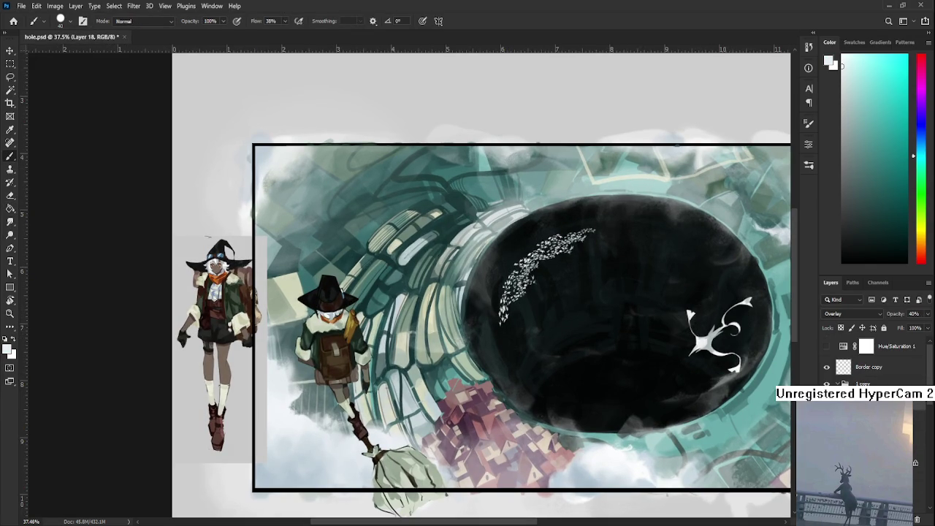
{"action": "key", "text": "ctrl+shift+alt+n"}
{"action": "key", "text": "alt+bracketleft"}
{"action": "key", "text": "Delete"}
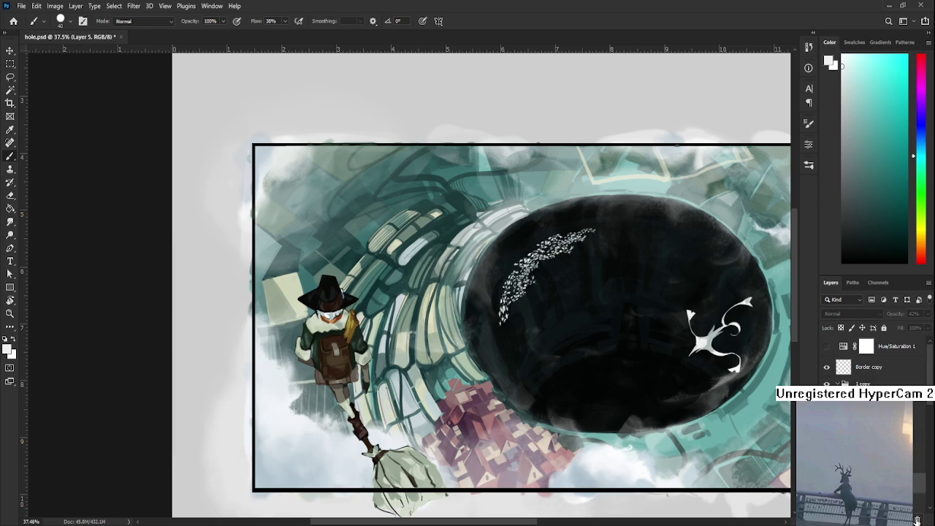
{"action": "key", "text": "alt+bracketright"}
{"action": "left_click_drag", "start_coordinate": [101, 79], "coordinate": [188, 150]}
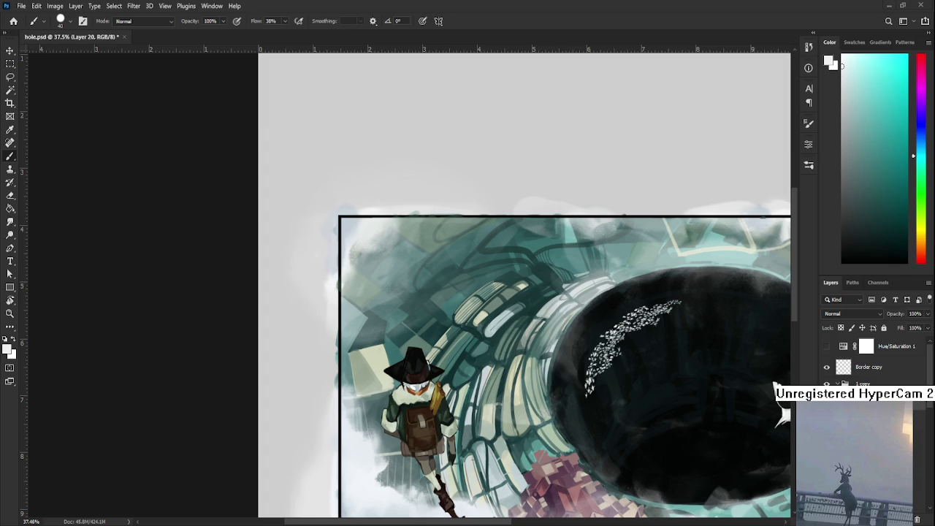
- Bring the frame's top-left corner into view and dab the first white stroke
{"action": "scroll", "coordinate": [479, 400], "scroll_direction": "up", "scroll_amount": 1}
{"action": "scroll", "coordinate": [479, 400], "scroll_direction": "up", "scroll_amount": 1}
{"action": "scroll", "coordinate": [479, 400], "scroll_direction": "up", "scroll_amount": 1}
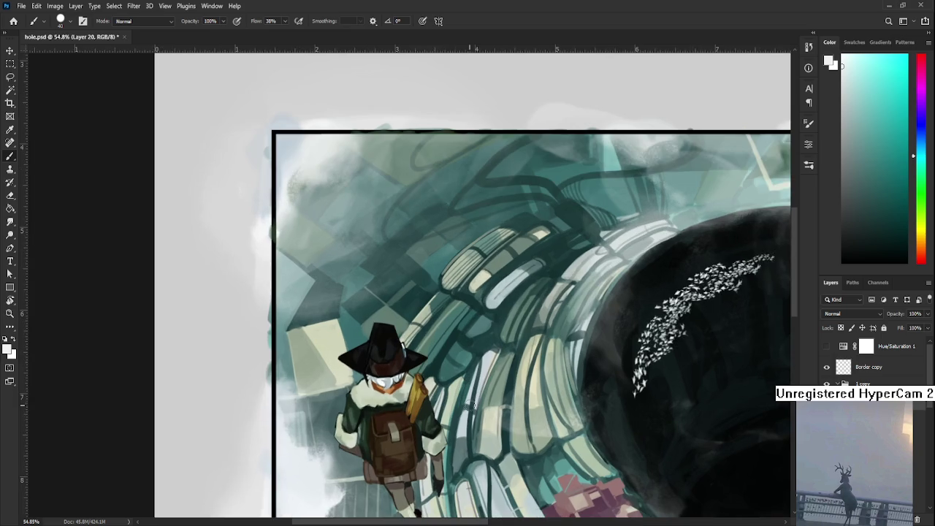
{"action": "left_click_drag", "start_coordinate": [373, 390], "coordinate": [461, 400]}
{"action": "left_click_drag", "start_coordinate": [413, 288], "coordinate": [417, 387]}
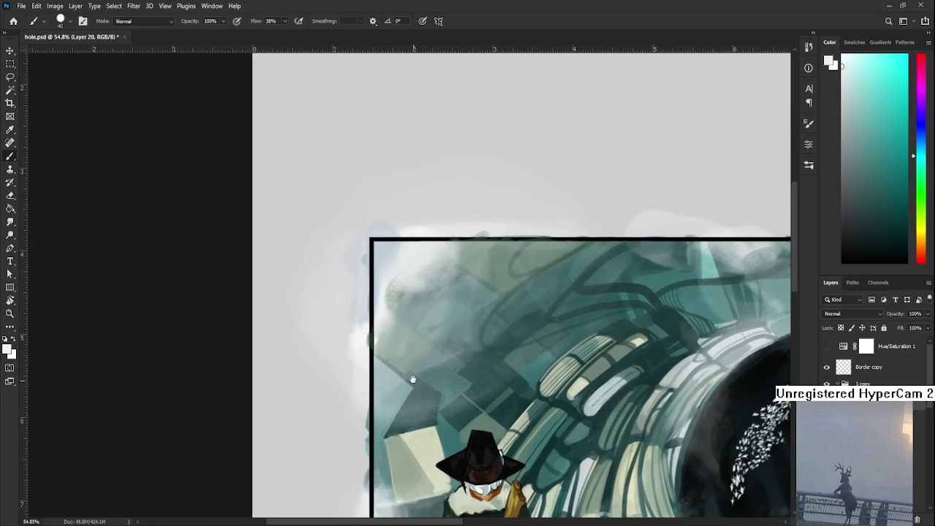
{"action": "left_click_drag", "start_coordinate": [398, 329], "coordinate": [482, 252]}
{"action": "left_click_drag", "start_coordinate": [422, 277], "coordinate": [418, 285]}
- Extend the white blob down and to the right, then trim its bottom tip
{"action": "key", "text": "e"}
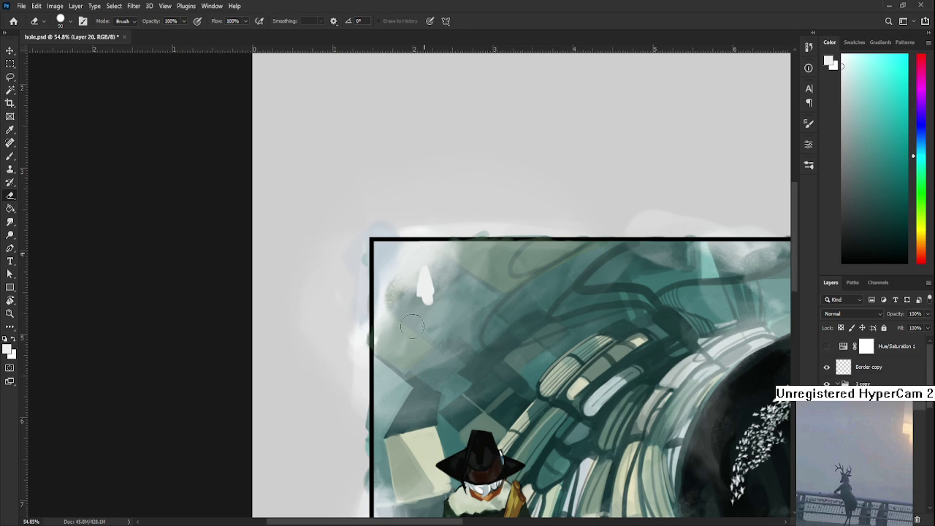
{"action": "key", "text": "b"}
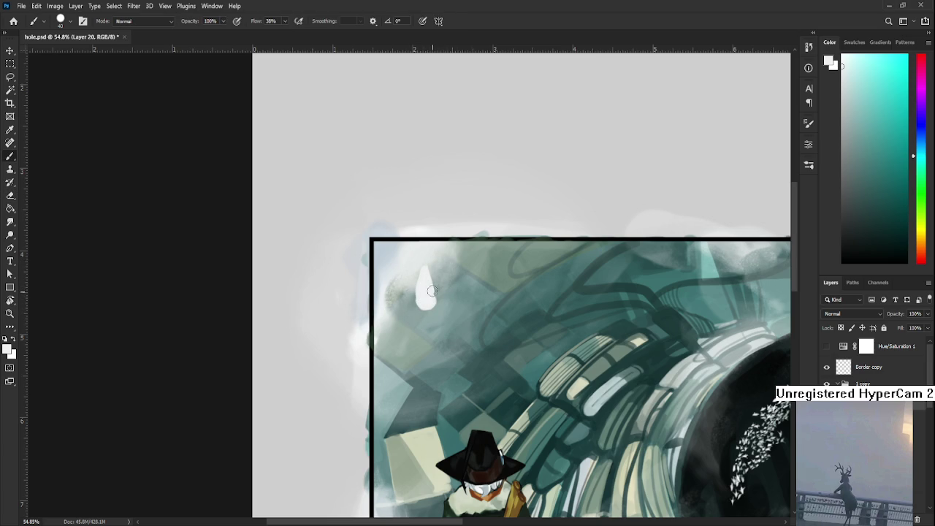
{"action": "left_click_drag", "start_coordinate": [427, 296], "coordinate": [453, 344]}
{"action": "key", "text": "ctrl+z"}
{"action": "mouse_move", "coordinate": [424, 300]}
{"action": "left_mouse_down"}
{"action": "mouse_move", "coordinate": [439, 332]}
{"action": "mouse_move", "coordinate": [462, 327]}
{"action": "mouse_move", "coordinate": [420, 334]}
{"action": "mouse_move", "coordinate": [422, 314]}
{"action": "mouse_move", "coordinate": [439, 336]}
{"action": "mouse_move", "coordinate": [411, 316]}
{"action": "mouse_move", "coordinate": [398, 330]}
{"action": "mouse_move", "coordinate": [442, 347]}
{"action": "mouse_move", "coordinate": [475, 323]}
{"action": "mouse_move", "coordinate": [471, 315]}
{"action": "left_mouse_up"}
{"action": "key", "text": "e"}
{"action": "key", "text": "b"}
{"action": "key", "text": "e"}
{"action": "mouse_move", "coordinate": [459, 355]}
{"action": "left_mouse_down"}
{"action": "mouse_move", "coordinate": [434, 352]}
{"action": "mouse_move", "coordinate": [454, 323]}
{"action": "left_mouse_up"}
{"action": "key", "text": "b"}
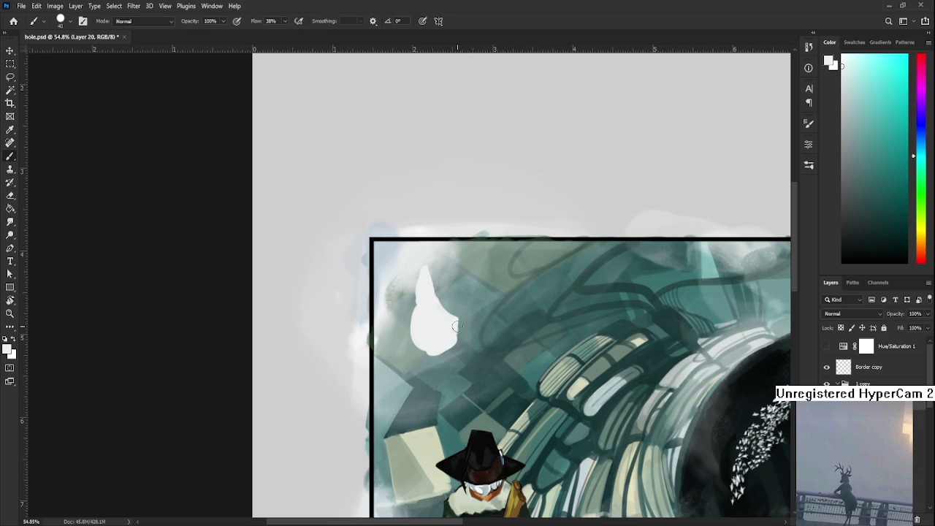
- Shape the blob's top into a rounded, concave tip and trim its upper-right edge
{"action": "scroll", "coordinate": [435, 296], "scroll_direction": "up", "scroll_amount": 2}
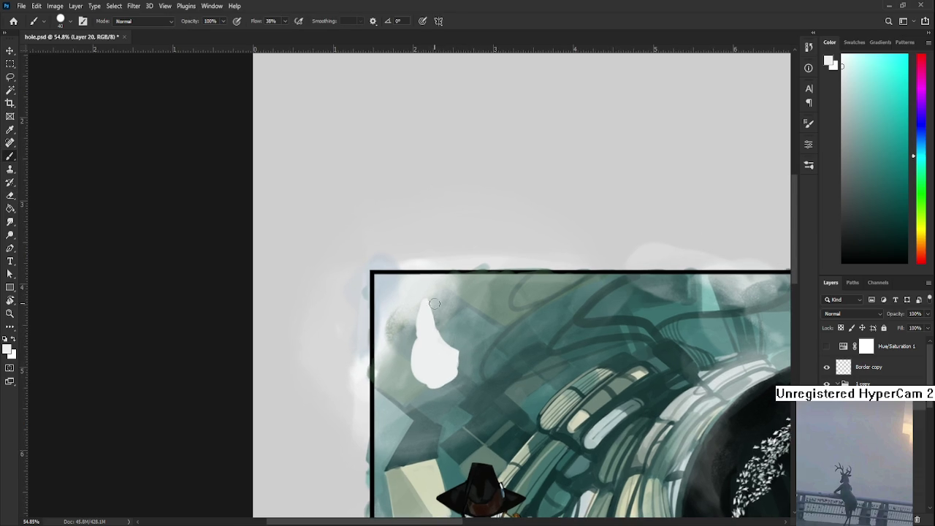
{"action": "key", "text": "e"}
{"action": "left_click_drag", "start_coordinate": [447, 296], "coordinate": [437, 298]}
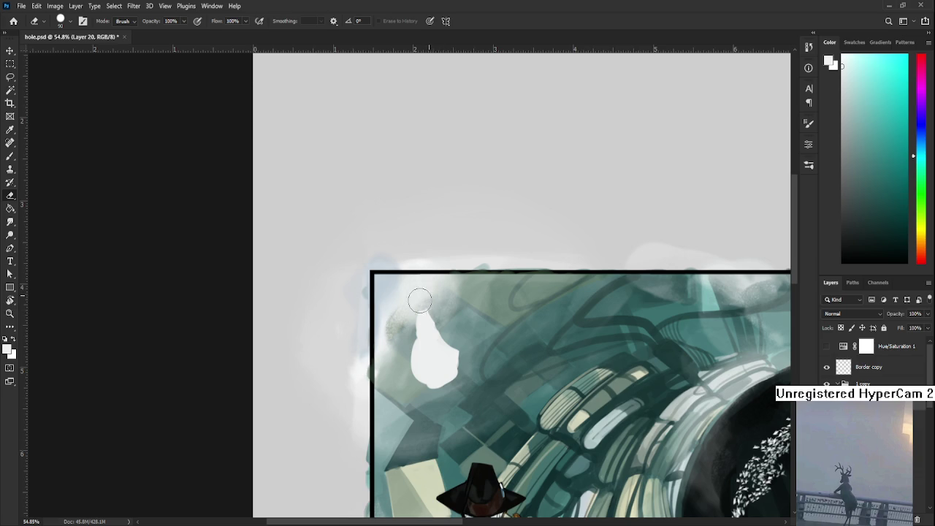
{"action": "key", "text": "b"}
{"action": "left_click_drag", "start_coordinate": [425, 304], "coordinate": [423, 311]}
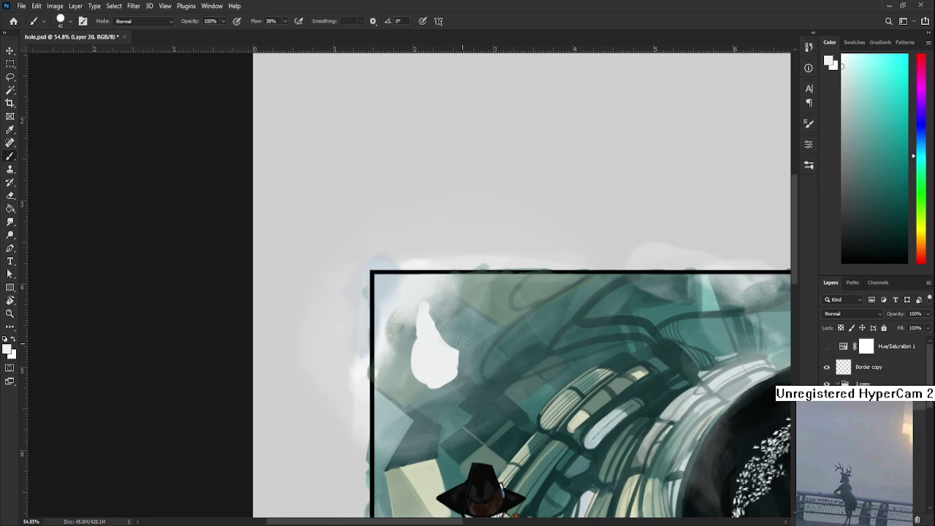
{"action": "key", "text": "e"}
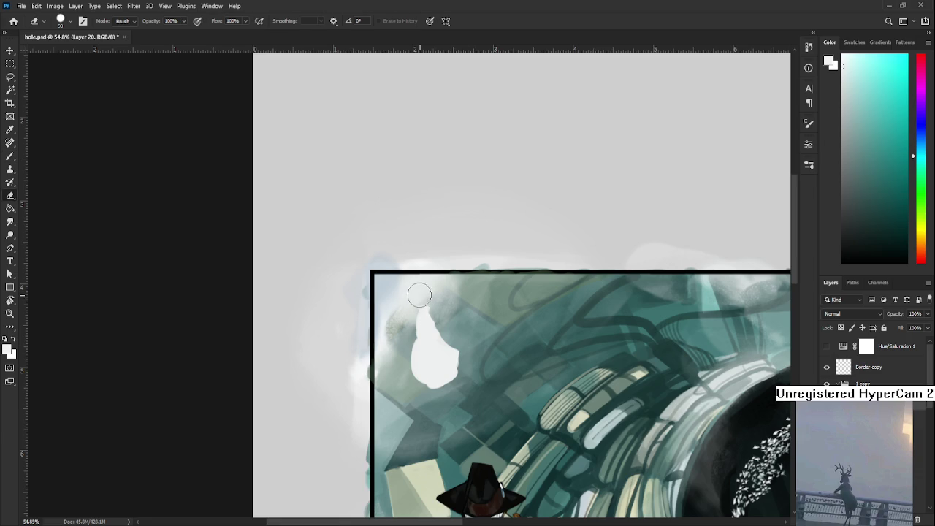
{"action": "key", "text": "b"}
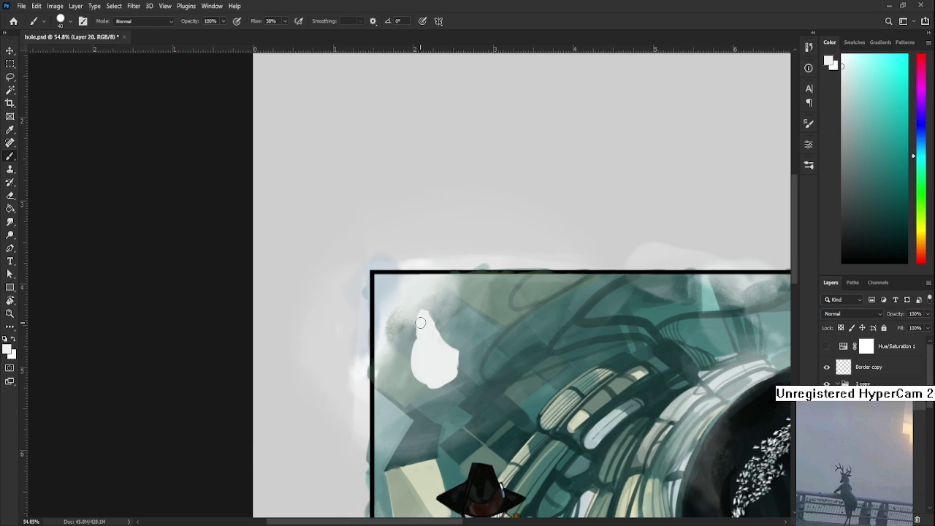
{"action": "key", "text": "e"}
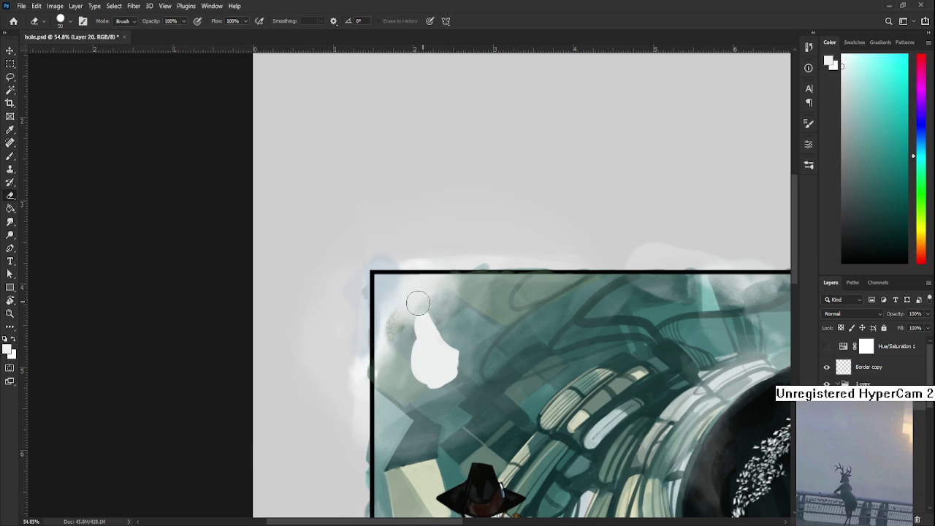
{"action": "key", "text": "b"}
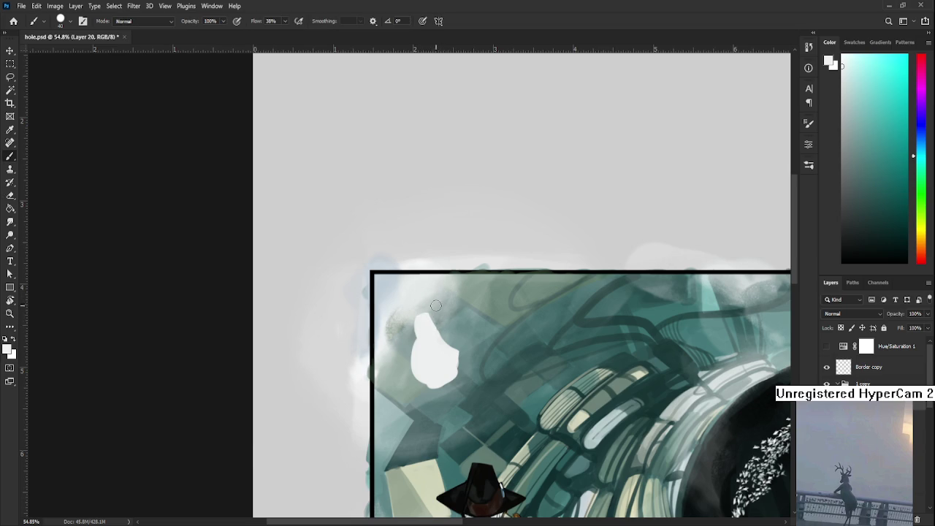
{"action": "key", "text": "e"}
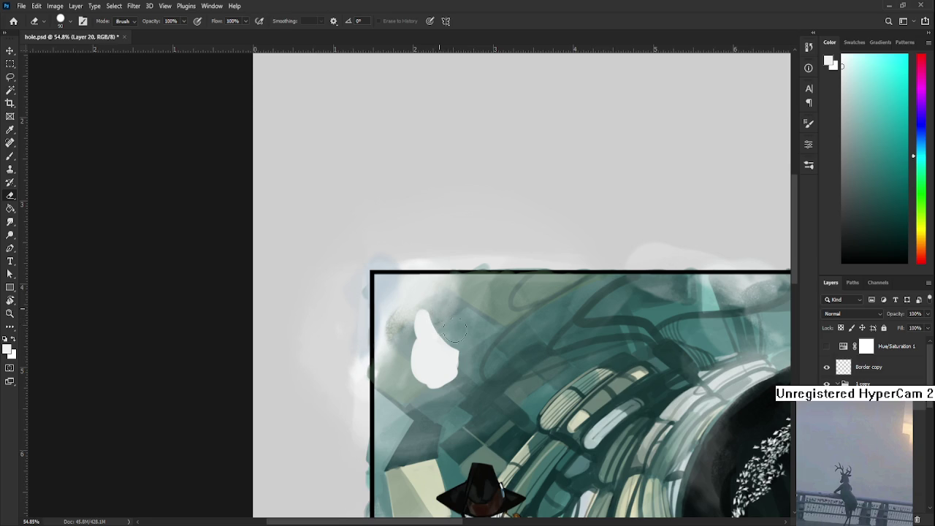
{"action": "key", "text": "b"}
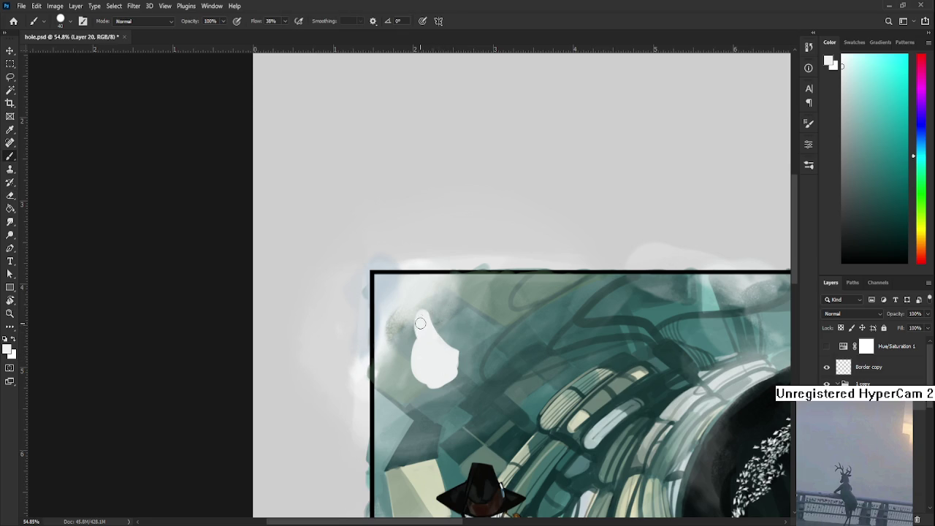
{"action": "key", "text": "e"}
{"action": "mouse_move", "coordinate": [431, 307]}
{"action": "left_mouse_down"}
{"action": "mouse_move", "coordinate": [439, 318]}
{"action": "mouse_move", "coordinate": [433, 372]}
{"action": "left_mouse_up"}
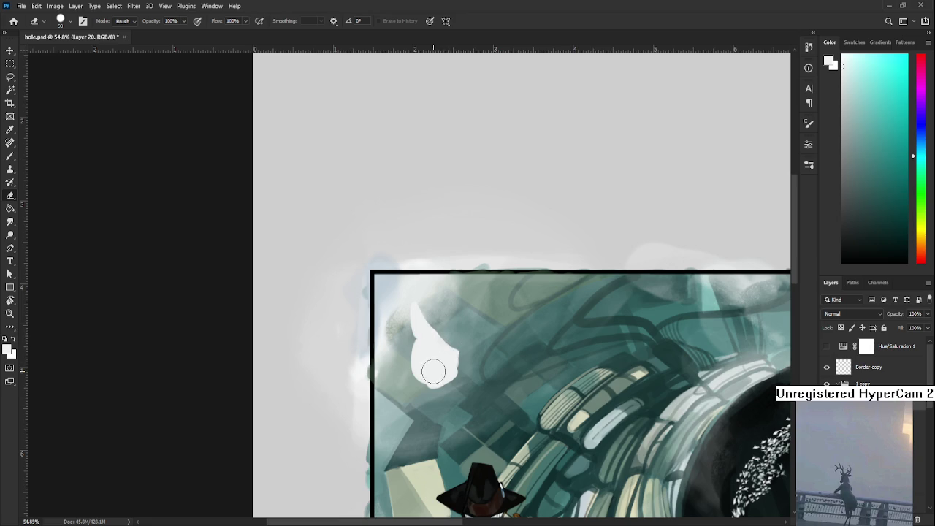
- Try a white stroke right of the blob, comparing it with undo and redo
{"action": "key", "text": "b"}
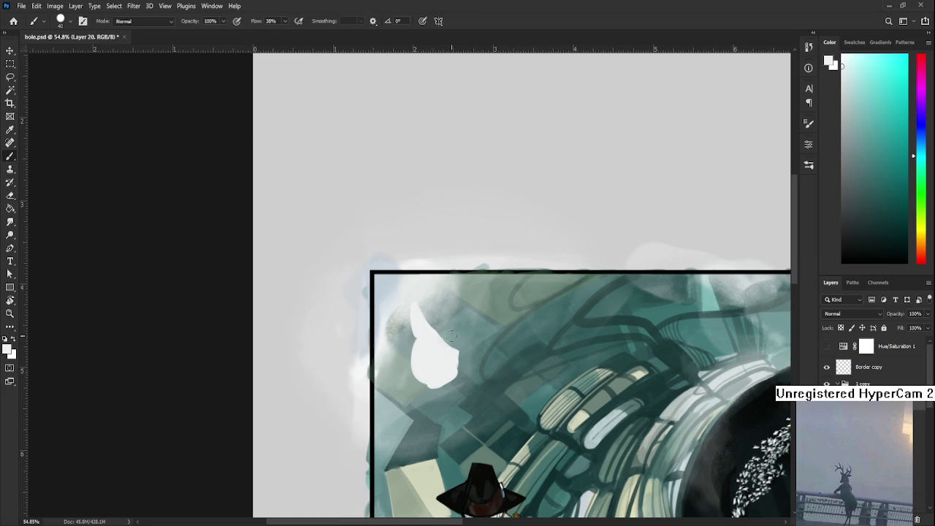
{"action": "left_click_drag", "start_coordinate": [444, 345], "coordinate": [504, 343]}
{"action": "key", "text": "ctrl+z"}
{"action": "key", "text": "ctrl+shift+z"}
{"action": "key", "text": "ctrl+z"}
{"action": "key", "text": "ctrl+shift+z"}
{"action": "key", "text": "ctrl+z"}
{"action": "key", "text": "ctrl+shift+z"}
{"action": "key", "text": "ctrl+z"}
- Paint a wing stroke sweeping up-right from the blob, repainting it a few times
{"action": "left_click_drag", "start_coordinate": [493, 316], "coordinate": [453, 356]}
{"action": "key", "text": "ctrl+z"}
{"action": "mouse_move", "coordinate": [485, 321]}
{"action": "left_mouse_down"}
{"action": "mouse_move", "coordinate": [441, 365]}
{"action": "mouse_move", "coordinate": [495, 316]}
{"action": "left_mouse_up"}
{"action": "key", "text": "ctrl+z"}
{"action": "mouse_move", "coordinate": [453, 360]}
{"action": "left_mouse_down"}
{"action": "mouse_move", "coordinate": [498, 314]}
{"action": "mouse_move", "coordinate": [456, 310]}
{"action": "mouse_move", "coordinate": [497, 291]}
{"action": "left_mouse_up"}
{"action": "key", "text": "ctrl+z"}
{"action": "mouse_move", "coordinate": [455, 321]}
{"action": "left_mouse_down"}
{"action": "mouse_move", "coordinate": [527, 277]}
{"action": "mouse_move", "coordinate": [423, 371]}
{"action": "left_mouse_up"}
- Erase the wing's tip and paint the neck rising toward the top border
{"action": "key", "text": "e"}
{"action": "key", "text": "b"}
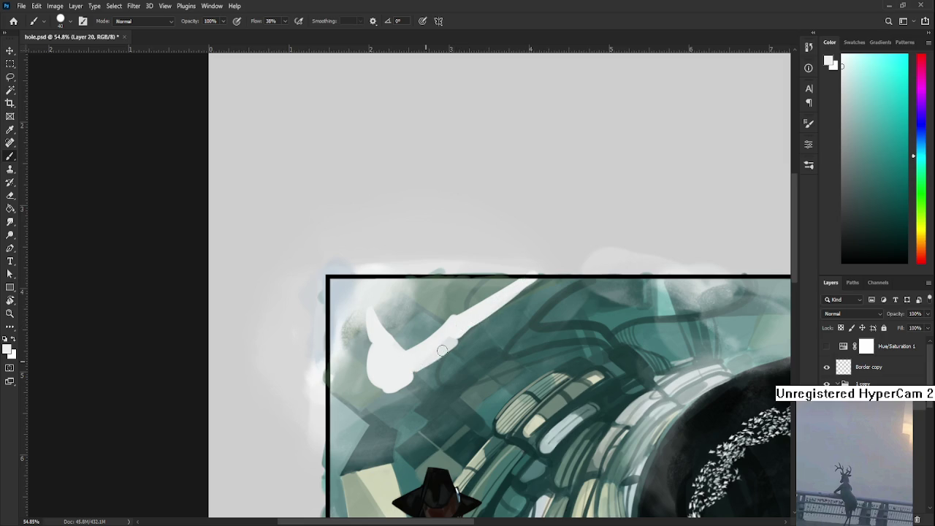
{"action": "key", "text": "e"}
{"action": "left_click_drag", "start_coordinate": [430, 374], "coordinate": [538, 280]}
{"action": "key", "text": "b"}
{"action": "key", "text": "e"}
{"action": "left_click_drag", "start_coordinate": [550, 263], "coordinate": [617, 299]}
{"action": "key", "text": "b"}
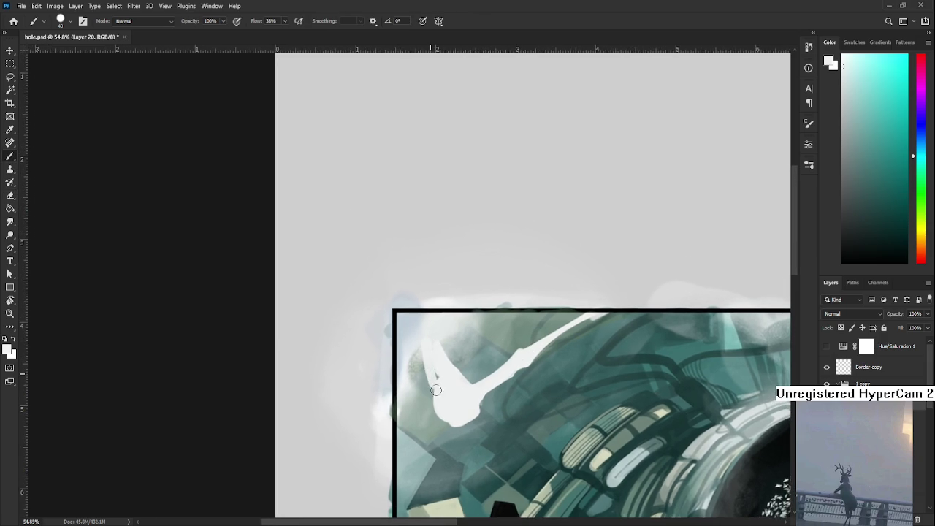
{"action": "mouse_move", "coordinate": [431, 354]}
{"action": "left_mouse_down"}
{"action": "mouse_move", "coordinate": [428, 338]}
{"action": "mouse_move", "coordinate": [440, 358]}
{"action": "mouse_move", "coordinate": [438, 323]}
{"action": "mouse_move", "coordinate": [428, 330]}
{"action": "mouse_move", "coordinate": [424, 302]}
{"action": "mouse_move", "coordinate": [431, 309]}
{"action": "mouse_move", "coordinate": [422, 285]}
{"action": "mouse_move", "coordinate": [430, 261]}
{"action": "left_mouse_up"}
- Shrink the brush to size 10 and alternate brush and eraser on the bird's legs
{"action": "key", "text": "e"}
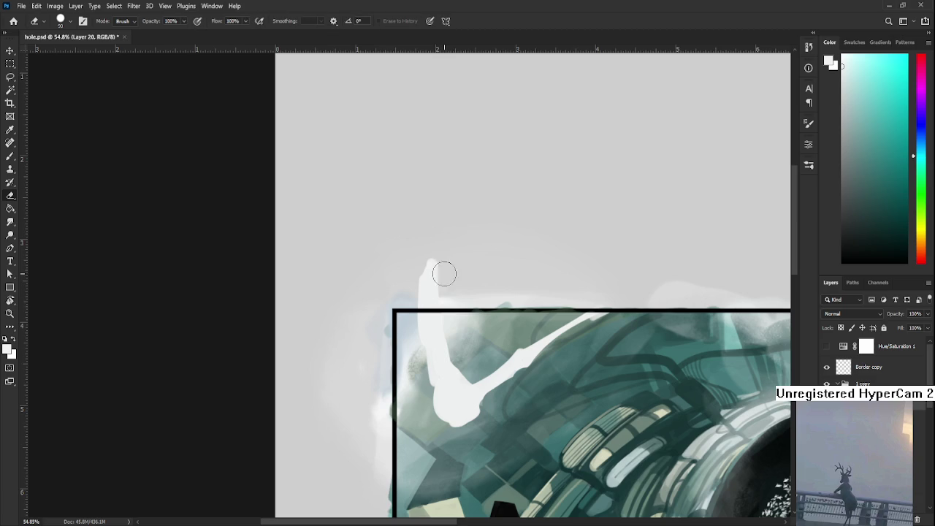
{"action": "scroll", "coordinate": [449, 343], "scroll_direction": "down", "scroll_amount": 2}
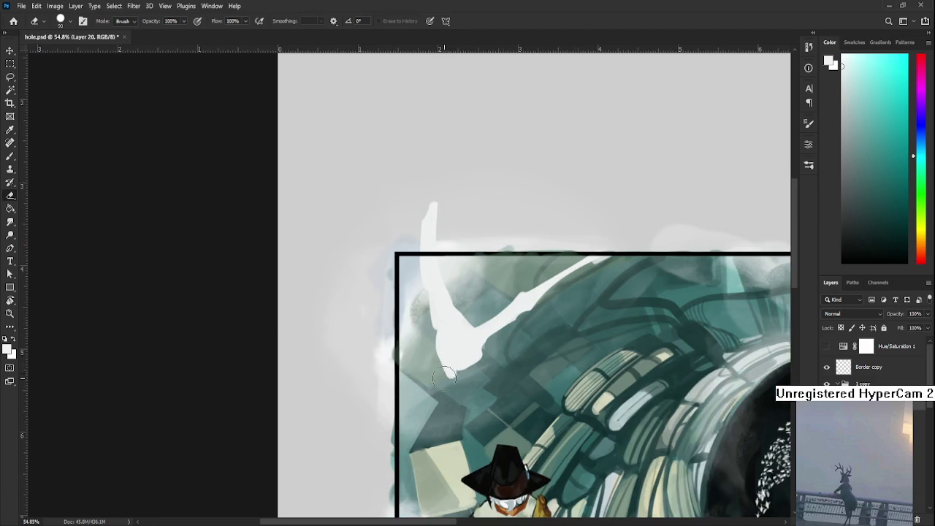
{"action": "key", "text": "b"}
{"action": "key", "text": "bracketleft"}
{"action": "key", "text": "bracketleft"}
{"action": "key", "text": "bracketleft"}
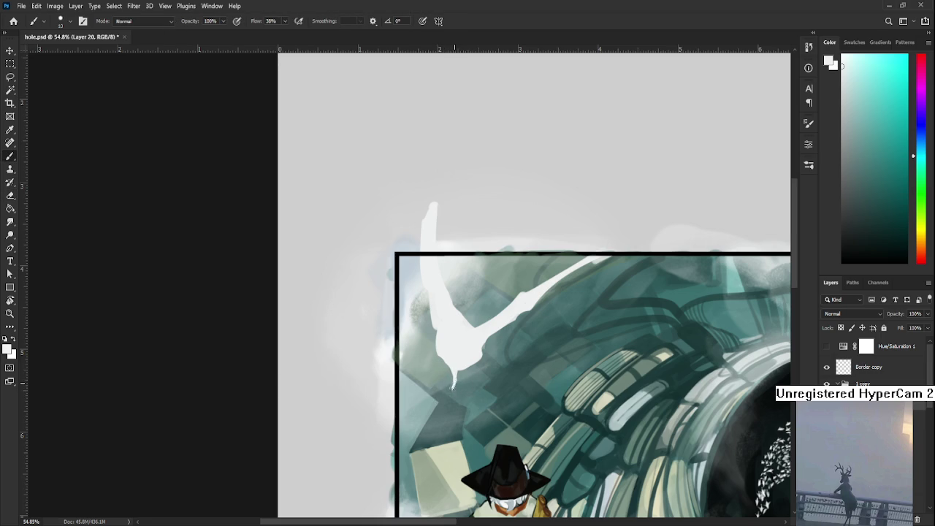
{"action": "key", "text": "e"}
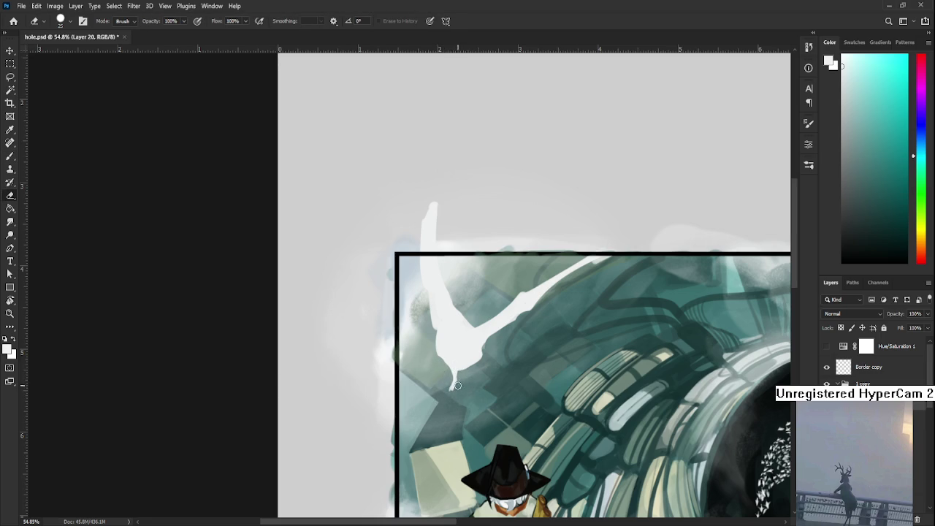
{"action": "key", "text": "b"}
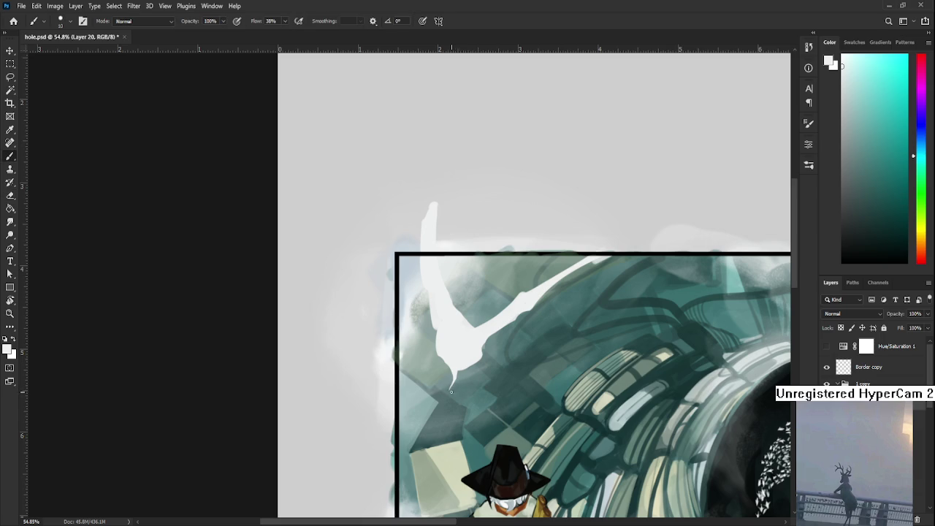
{"action": "key", "text": "e"}
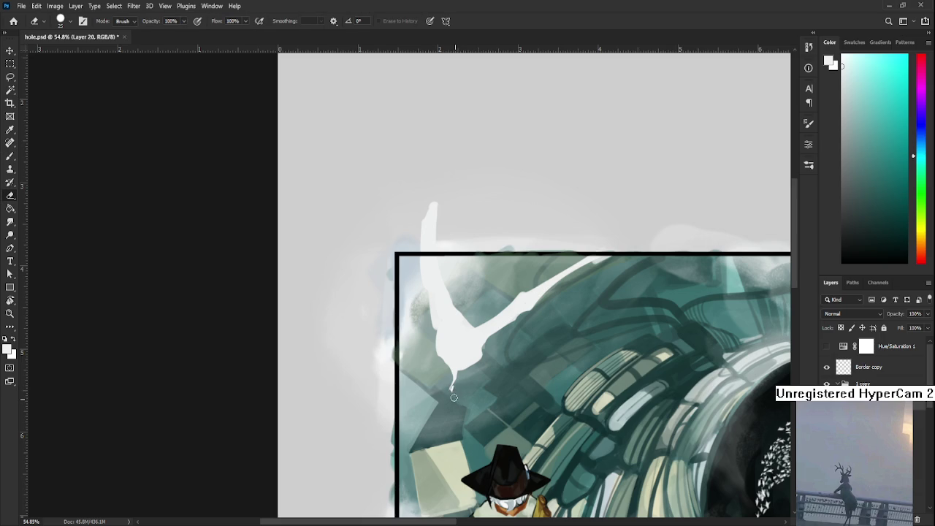
{"action": "key", "text": "b"}
{"action": "key", "text": "e"}
{"action": "key", "text": "b"}
{"action": "key", "text": "e"}
{"action": "key", "text": "b"}
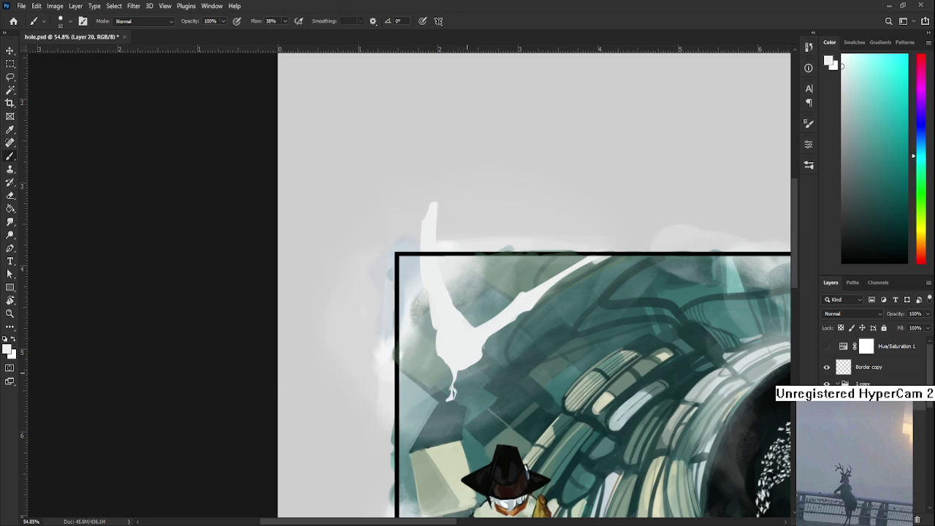
- Paint a short leg stroke, trim it into a hooked foot, and undo a stray stroke
{"action": "left_click_drag", "start_coordinate": [464, 378], "coordinate": [463, 374]}
{"action": "key", "text": "e"}
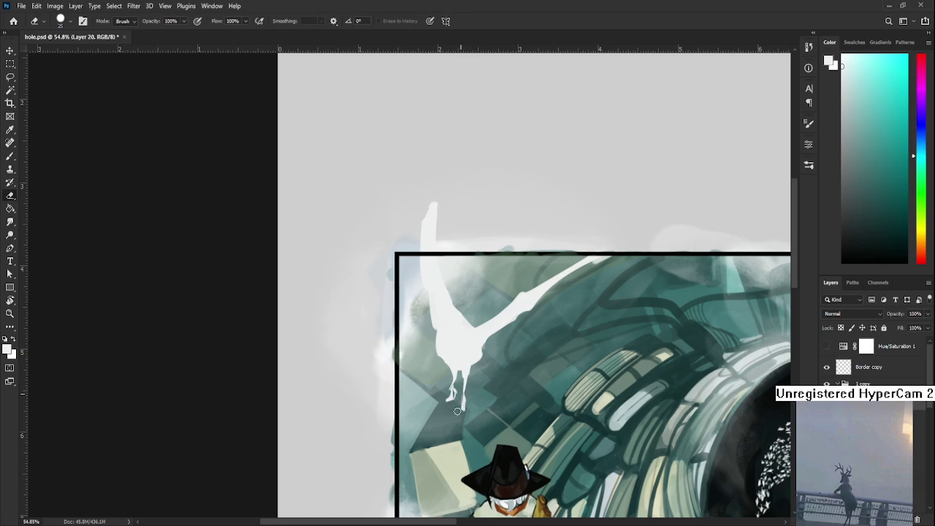
{"action": "left_click_drag", "start_coordinate": [462, 418], "coordinate": [442, 476]}
{"action": "key", "text": "b"}
{"action": "mouse_move", "coordinate": [466, 406]}
{"action": "left_mouse_down"}
{"action": "mouse_move", "coordinate": [485, 411]}
{"action": "mouse_move", "coordinate": [470, 361]}
{"action": "mouse_move", "coordinate": [467, 378]}
{"action": "left_mouse_up"}
{"action": "key", "text": "ctrl+z"}
{"action": "scroll", "coordinate": [471, 376], "scroll_direction": "down", "scroll_amount": 2}
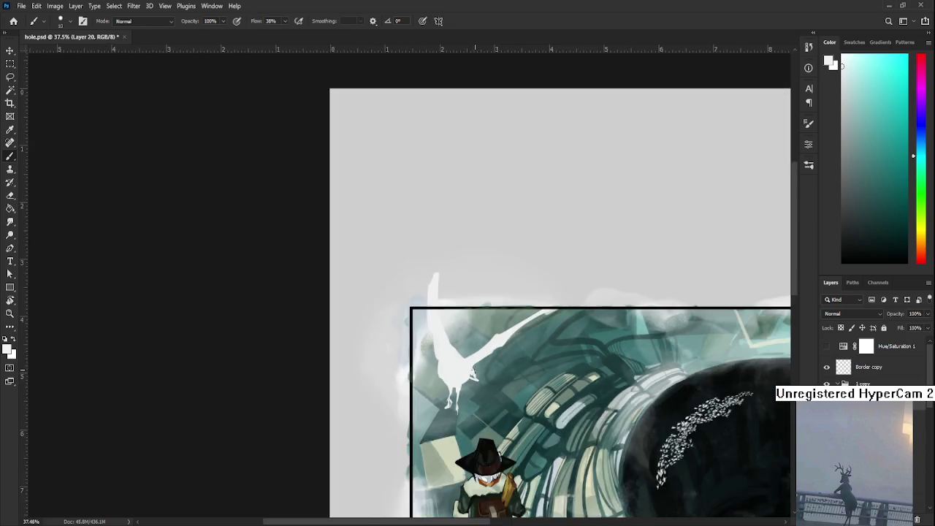
- Zoom and pan to centre the bird's head and wings in view
{"action": "scroll", "coordinate": [471, 376], "scroll_direction": "down", "scroll_amount": 3}
{"action": "scroll", "coordinate": [629, 395], "scroll_direction": "up", "scroll_amount": 3}
{"action": "scroll", "coordinate": [629, 395], "scroll_direction": "up", "scroll_amount": 1}
{"action": "scroll", "coordinate": [493, 325], "scroll_direction": "up", "scroll_amount": 1}
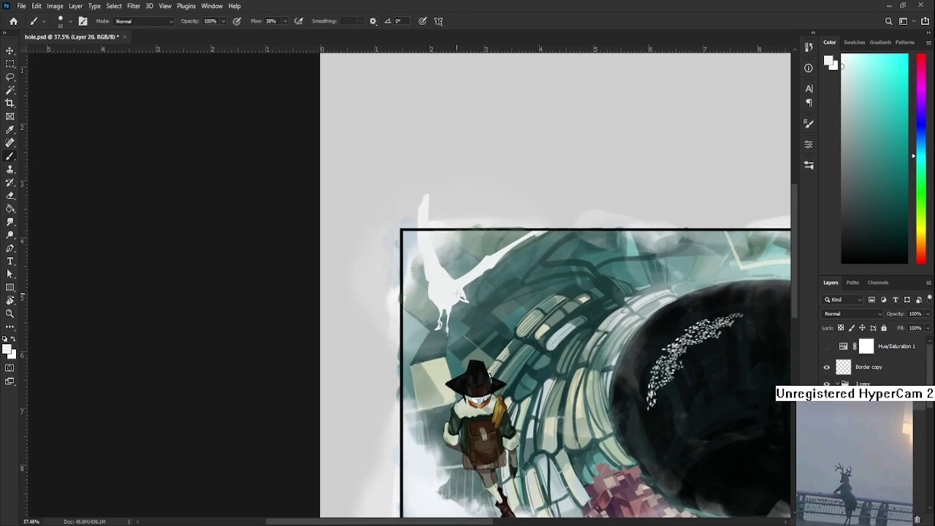
{"action": "left_click_drag", "start_coordinate": [456, 294], "coordinate": [418, 322]}
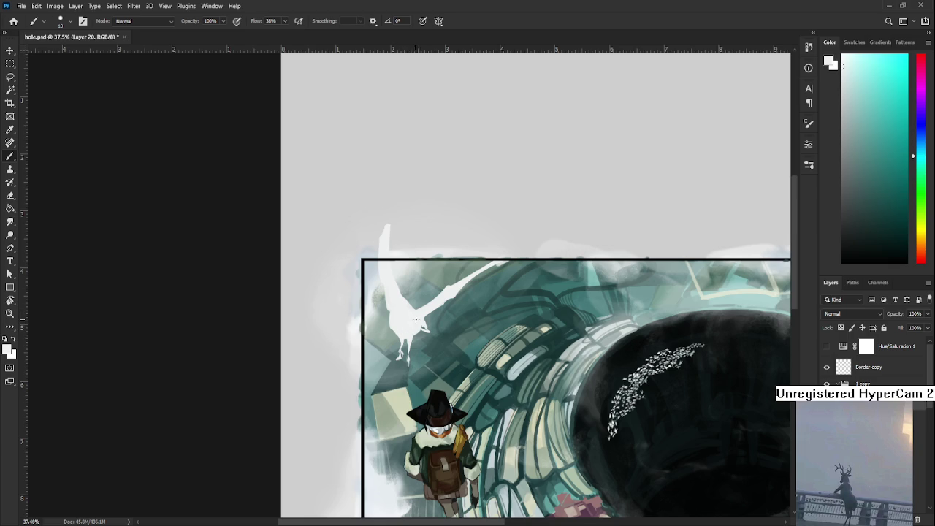
{"action": "key", "text": "e"}
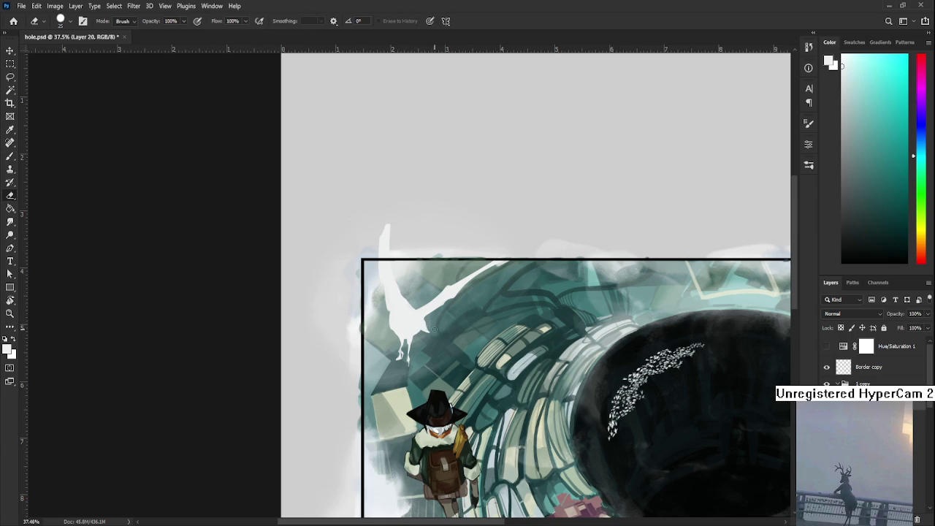
{"action": "left_click_drag", "start_coordinate": [426, 321], "coordinate": [423, 345]}
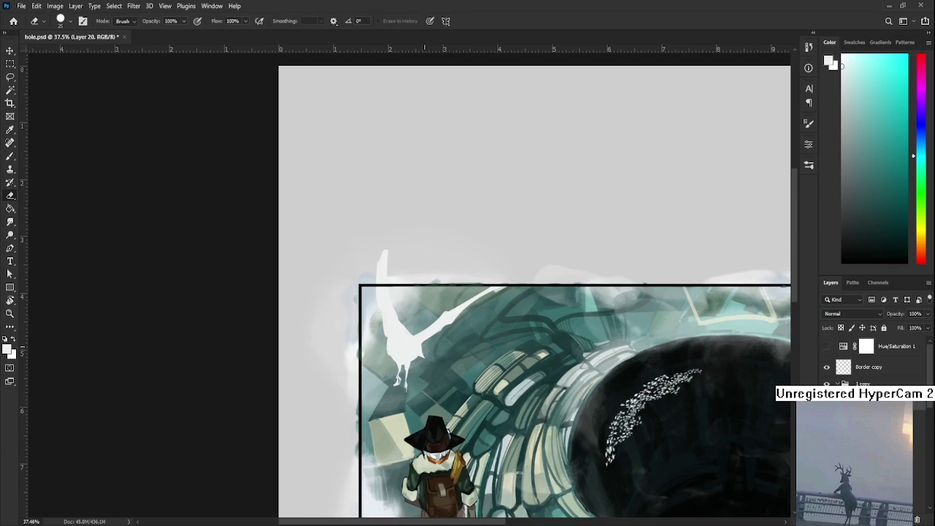
- Alternate brush and eraser to clean the edges of the bird's head and wings
{"action": "key", "text": "b"}
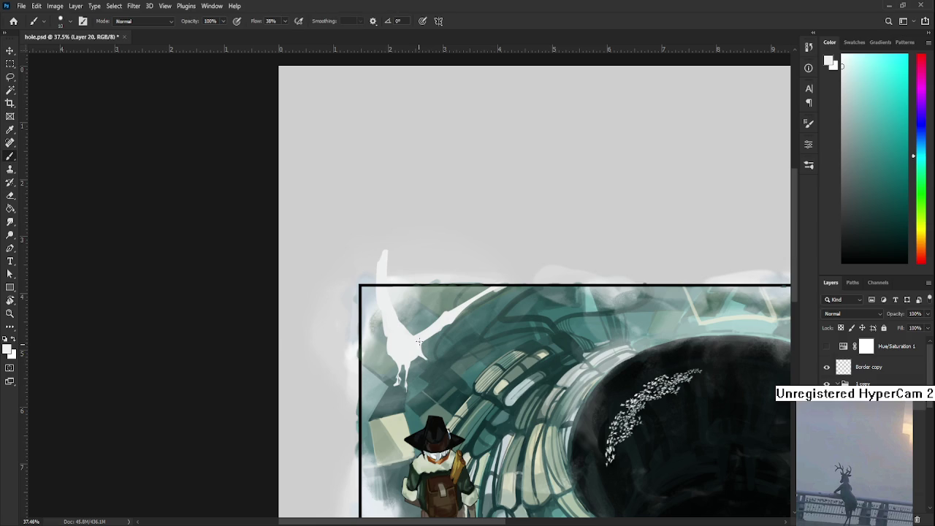
{"action": "key", "text": "e"}
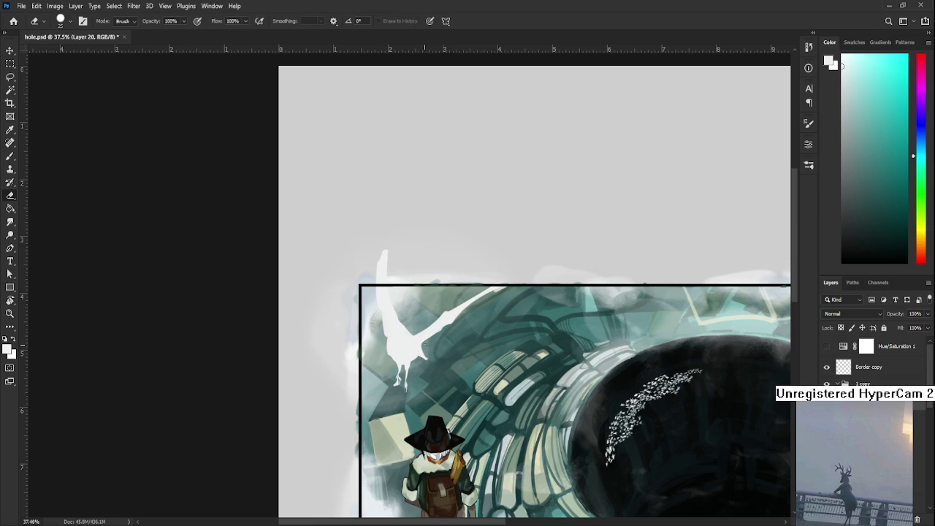
{"action": "key", "text": "b"}
{"action": "key", "text": "e"}
{"action": "key", "text": "b"}
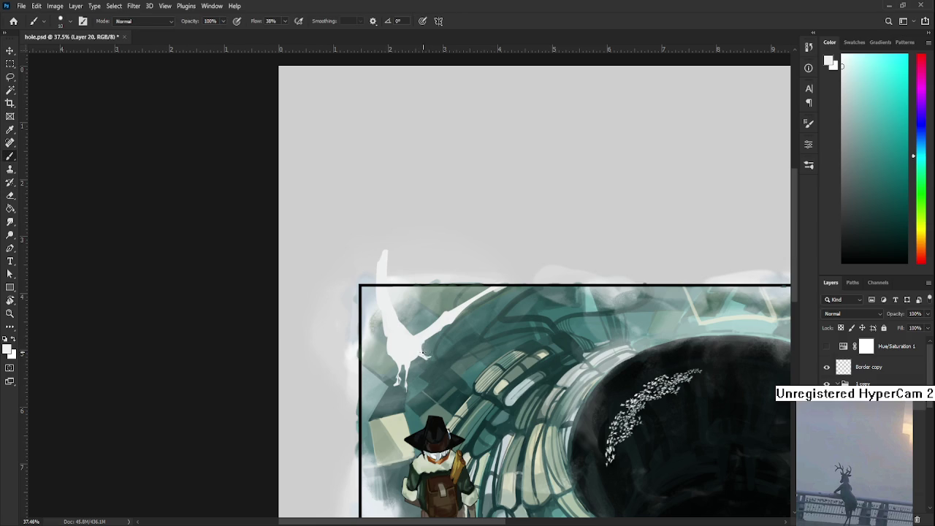
{"action": "key", "text": "e"}
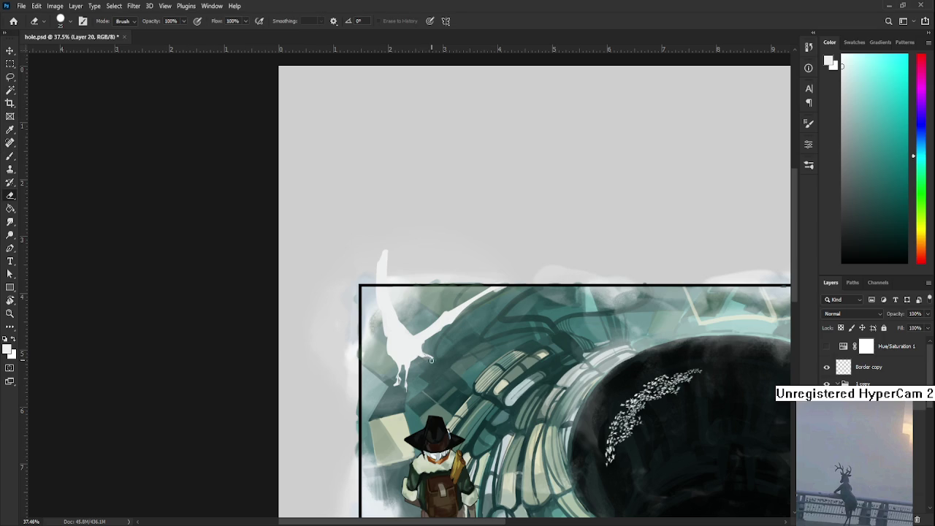
{"action": "key", "text": "b"}
{"action": "key", "text": "e"}
{"action": "key", "text": "b"}
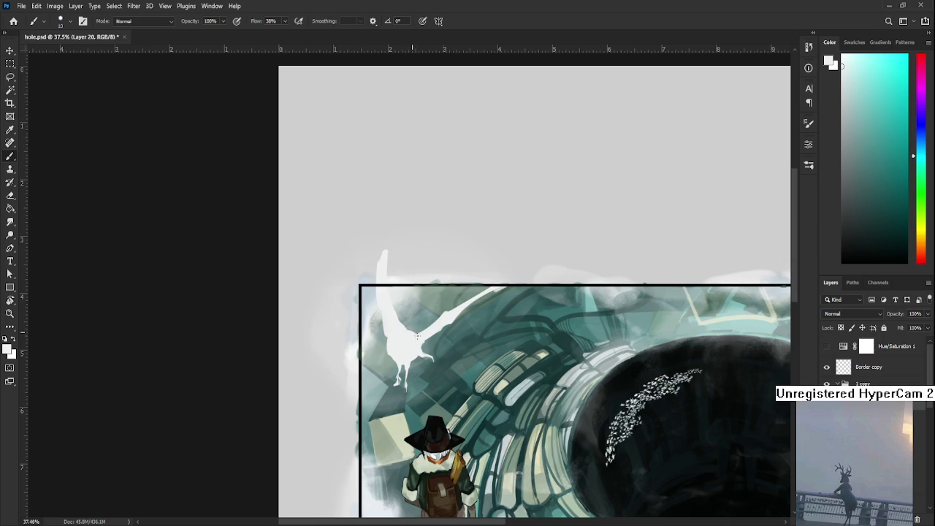
{"action": "key", "text": "e"}
{"action": "key", "text": "b"}
{"action": "key", "text": "e"}
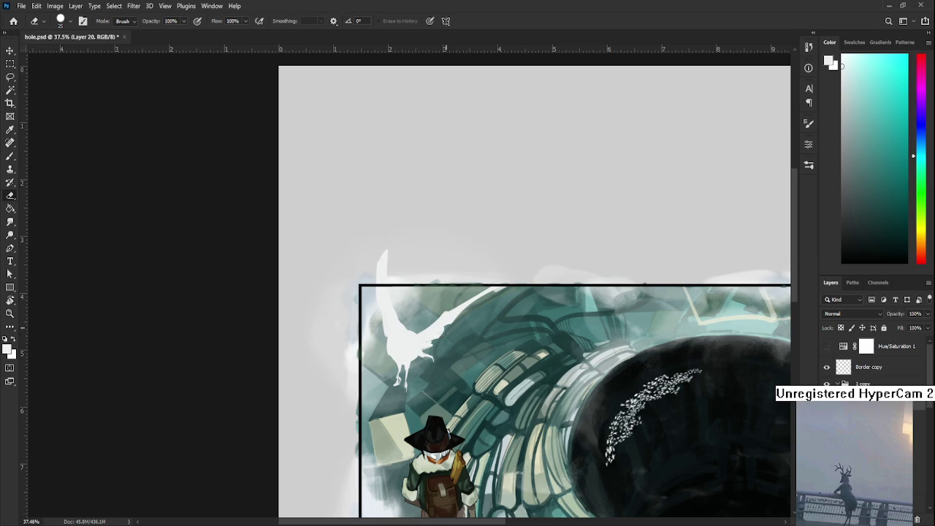
{"action": "key", "text": "b"}
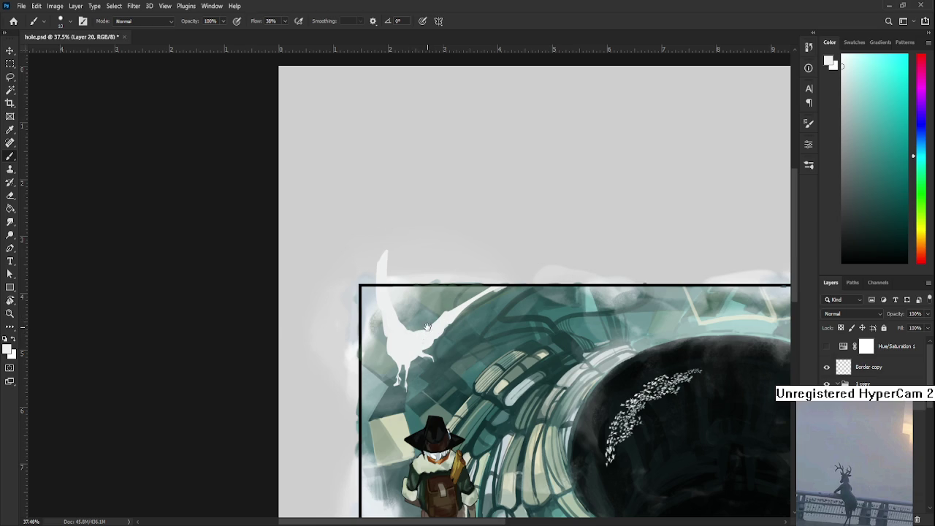
{"action": "scroll", "coordinate": [430, 328], "scroll_direction": "up", "scroll_amount": 2}
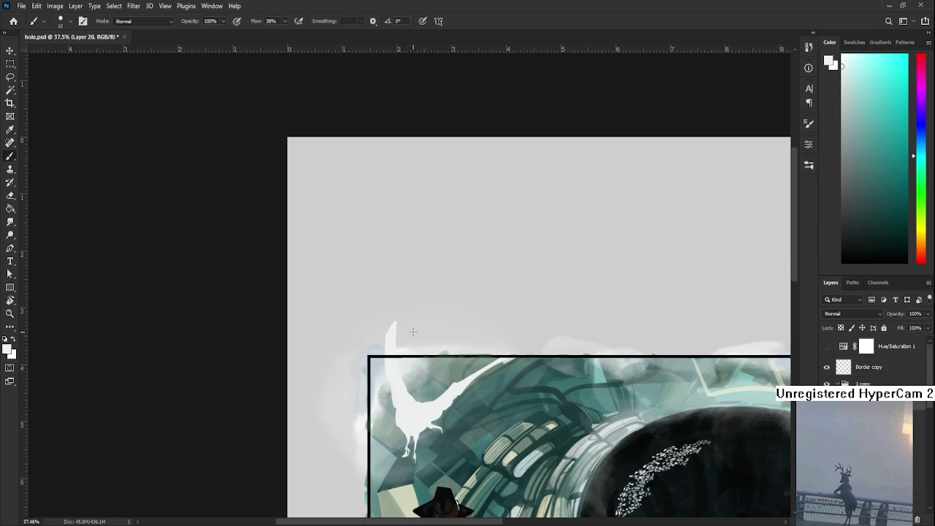
{"action": "scroll", "coordinate": [413, 332], "scroll_direction": "down", "scroll_amount": 1, "text": "alt"}
{"action": "scroll", "coordinate": [415, 335], "scroll_direction": "up", "scroll_amount": 1}
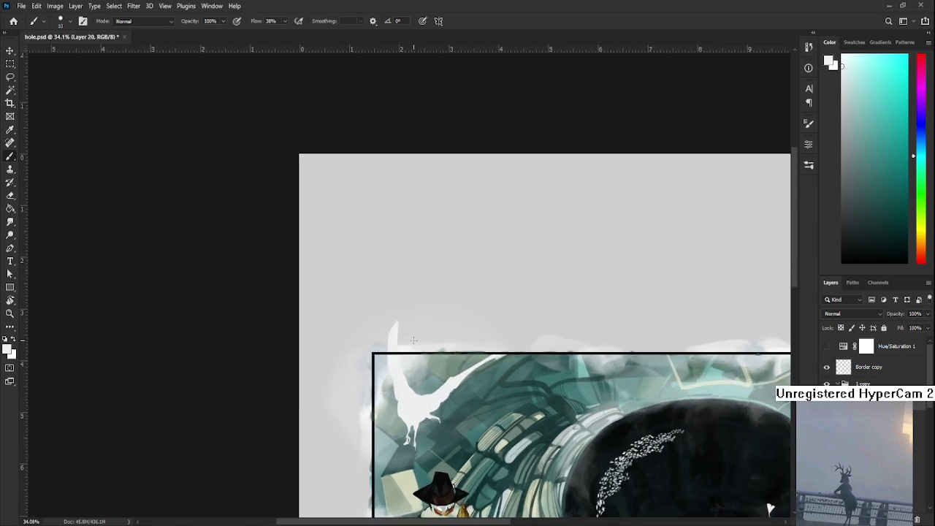
{"action": "scroll", "coordinate": [415, 337], "scroll_direction": "up", "scroll_amount": 1}
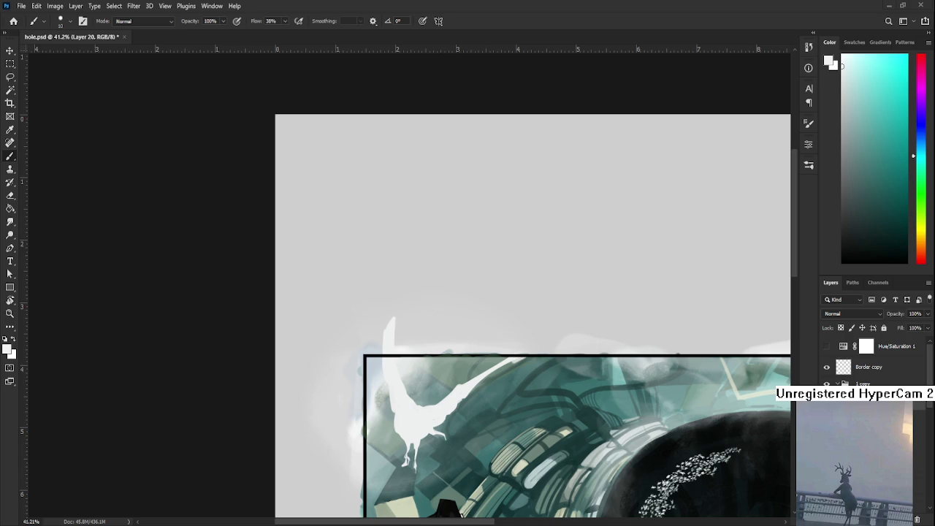
{"action": "scroll", "coordinate": [464, 458], "scroll_direction": "down", "scroll_amount": 1}
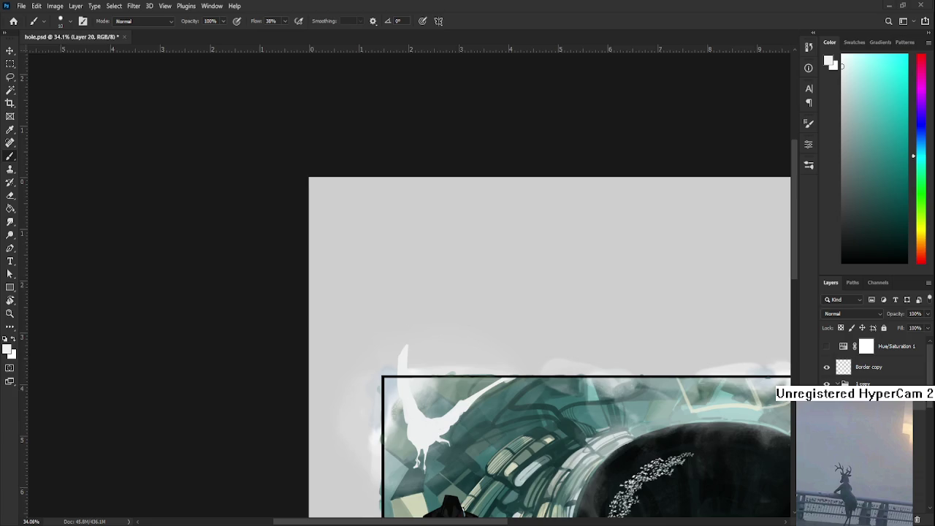
{"action": "scroll", "coordinate": [464, 458], "scroll_direction": "down", "scroll_amount": 1}
{"action": "scroll", "coordinate": [464, 458], "scroll_direction": "down", "scroll_amount": 1}
{"action": "mouse_move", "coordinate": [464, 458]}
{"action": "left_mouse_down"}
{"action": "mouse_move", "coordinate": [426, 295]}
{"action": "mouse_move", "coordinate": [424, 324]}
{"action": "left_mouse_up"}
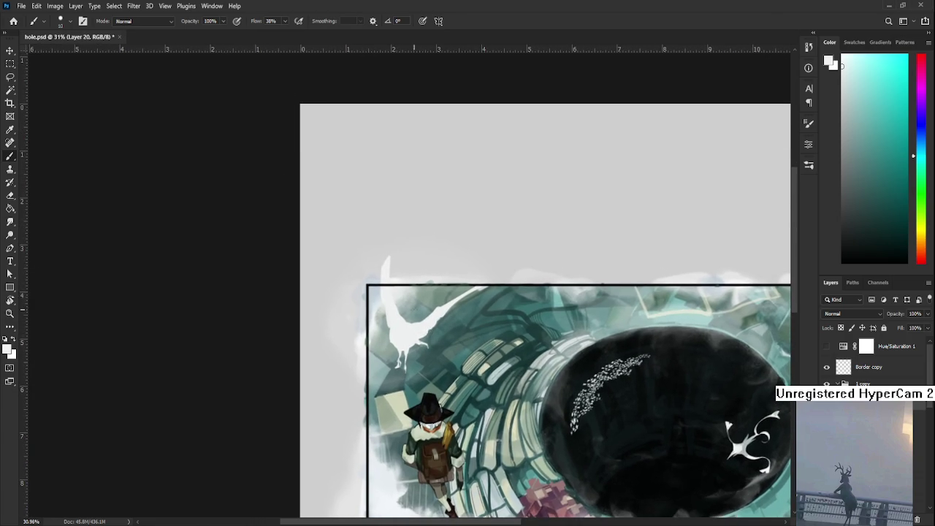
- With a larger brush, paint a long curved white neck from the bird
{"action": "key", "text": "bracketright"}
{"action": "key", "text": "bracketright"}
{"action": "left_click_drag", "start_coordinate": [441, 313], "coordinate": [502, 311]}
{"action": "key", "text": "ctrl+z"}
{"action": "left_click_drag", "start_coordinate": [442, 316], "coordinate": [497, 314]}
{"action": "key", "text": "e"}
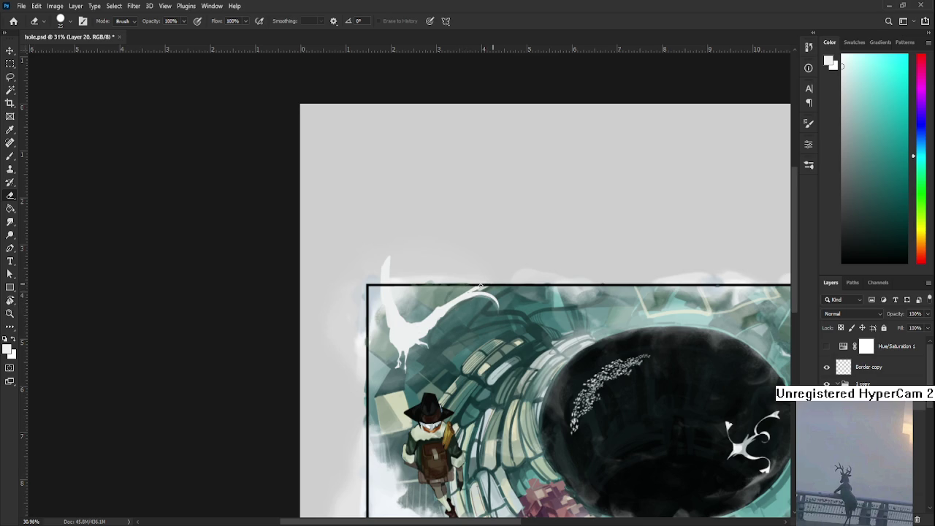
- Add a hooked white head at the end of the neck
{"action": "key", "text": "b"}
{"action": "mouse_move", "coordinate": [496, 299]}
{"action": "left_mouse_down"}
{"action": "mouse_move", "coordinate": [504, 316]}
{"action": "mouse_move", "coordinate": [491, 301]}
{"action": "left_mouse_up"}
{"action": "key", "text": "e"}
{"action": "key", "text": "b"}
{"action": "key", "text": "e"}
{"action": "key", "text": "b"}
- Bend the white spike above the frame's corner into a curl
{"action": "left_click_drag", "start_coordinate": [387, 277], "coordinate": [367, 260]}
{"action": "key", "text": "e"}
{"action": "key", "text": "ctrl+0"}
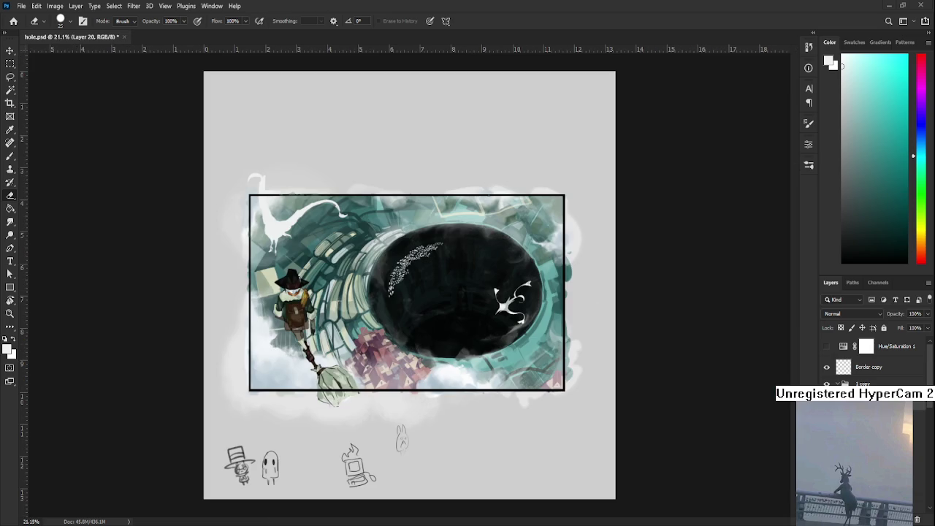
- Zoom into the top-left and touch up the white dragon's neck
{"action": "scroll", "coordinate": [372, 323], "scroll_direction": "up", "scroll_amount": 5}
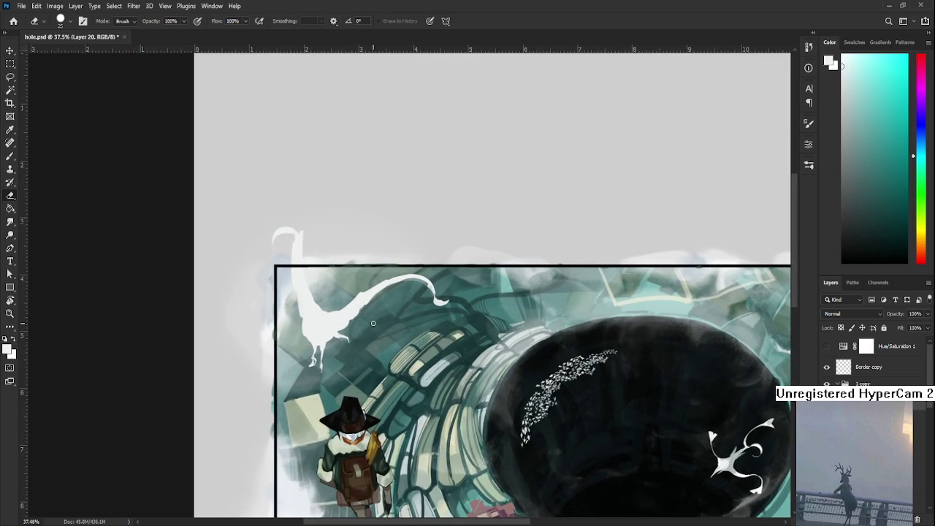
{"action": "key", "text": "b"}
{"action": "left_click_drag", "start_coordinate": [315, 307], "coordinate": [322, 317]}
{"action": "key", "text": "e"}
- Add a small white mark on the teal stonework just below the neck
{"action": "mouse_move", "coordinate": [322, 299]}
{"action": "left_mouse_down"}
{"action": "mouse_move", "coordinate": [305, 305]}
{"action": "mouse_move", "coordinate": [346, 327]}
{"action": "mouse_move", "coordinate": [338, 301]}
{"action": "left_mouse_up"}
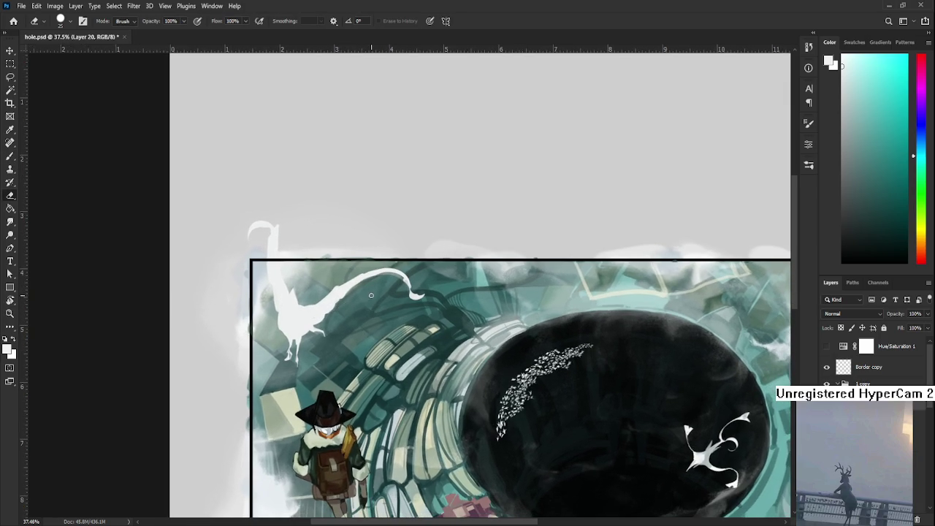
{"action": "key", "text": "b"}
{"action": "mouse_move", "coordinate": [413, 328]}
{"action": "left_mouse_down"}
{"action": "mouse_move", "coordinate": [378, 345]}
{"action": "mouse_move", "coordinate": [363, 333]}
{"action": "mouse_move", "coordinate": [387, 328]}
{"action": "mouse_move", "coordinate": [386, 346]}
{"action": "left_mouse_up"}
{"action": "key", "text": "e"}
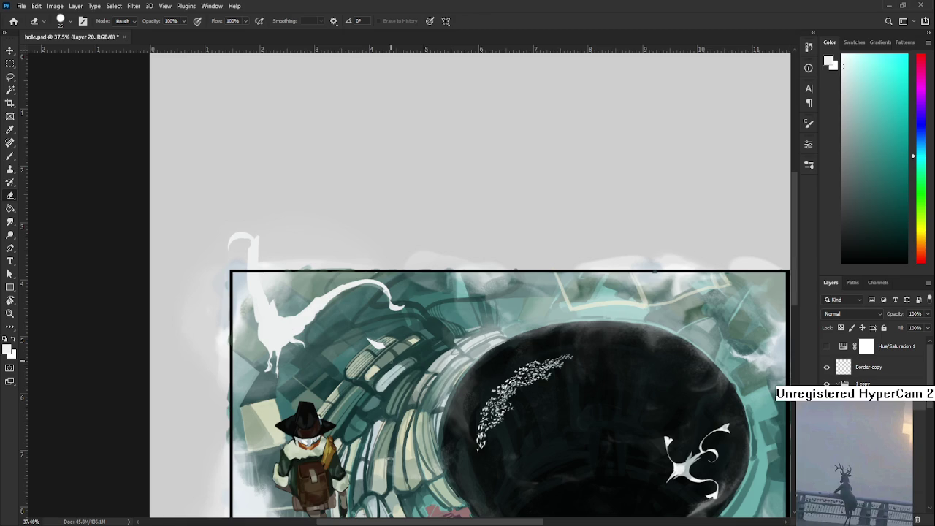
- Paint soft white brush strokes at 38% flow over the small bird on the tunnel wall
{"action": "scroll", "coordinate": [330, 369], "scroll_direction": "up", "scroll_amount": 3}
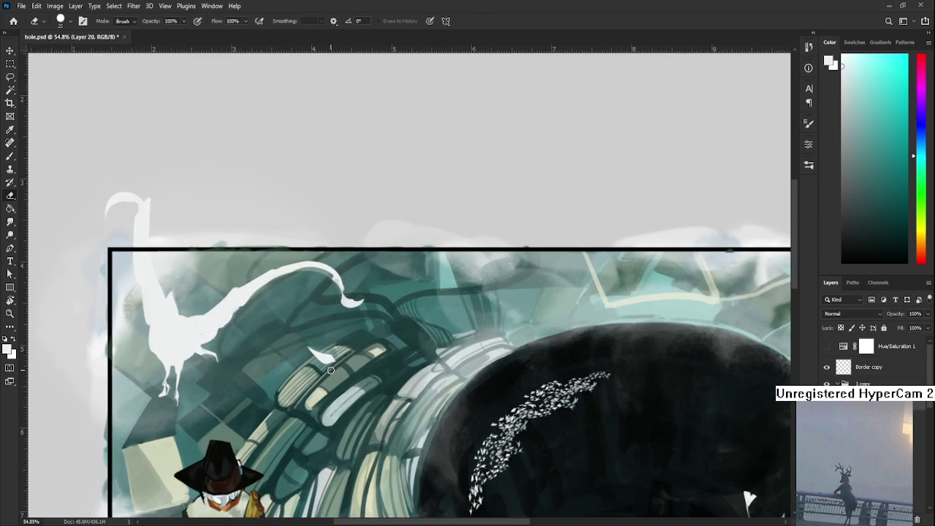
{"action": "key", "text": "b"}
{"action": "left_click_drag", "start_coordinate": [355, 368], "coordinate": [338, 359]}
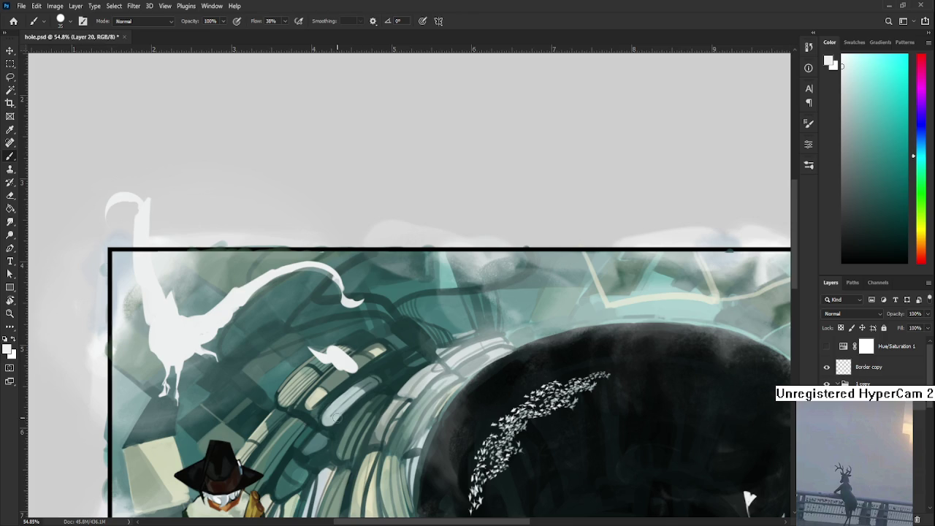
{"action": "scroll", "coordinate": [336, 413], "scroll_direction": "down", "scroll_amount": 2}
{"action": "scroll", "coordinate": [307, 365], "scroll_direction": "down", "scroll_amount": 1}
{"action": "scroll", "coordinate": [281, 331], "scroll_direction": "down", "scroll_amount": 1}
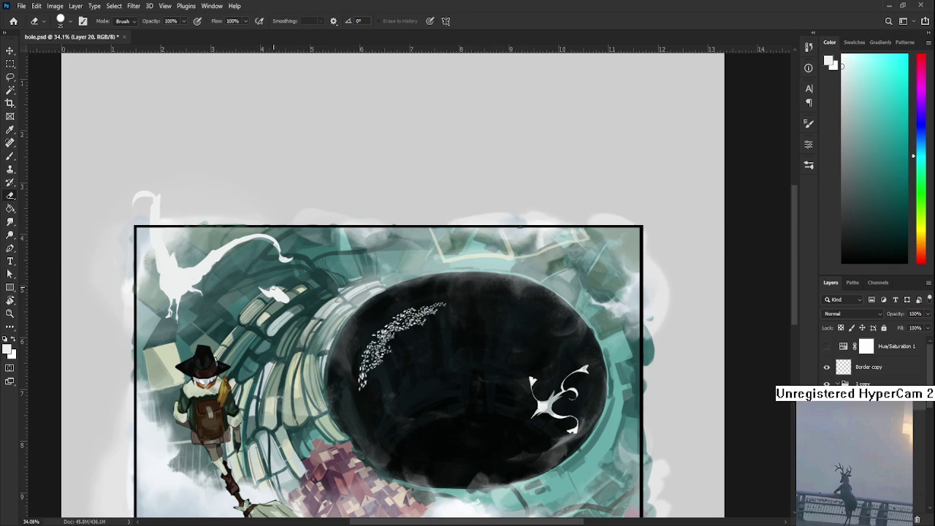
- Extend the small bird up-right with a redrawn white stroke, then trim it
{"action": "left_click_drag", "start_coordinate": [280, 295], "coordinate": [307, 277]}
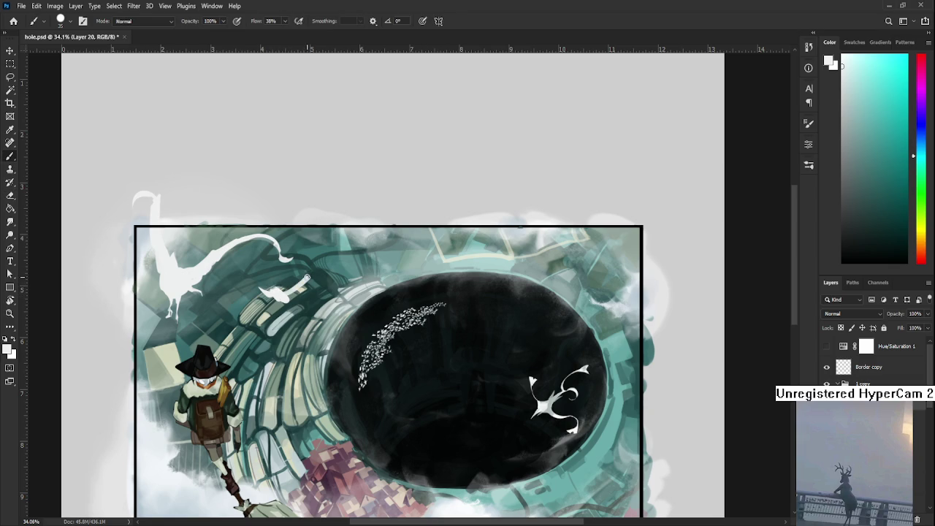
{"action": "key", "text": "ctrl+z"}
{"action": "mouse_move", "coordinate": [276, 293]}
{"action": "left_mouse_down"}
{"action": "mouse_move", "coordinate": [296, 276]}
{"action": "mouse_move", "coordinate": [286, 278]}
{"action": "mouse_move", "coordinate": [319, 276]}
{"action": "left_mouse_up"}
{"action": "key", "text": "e"}
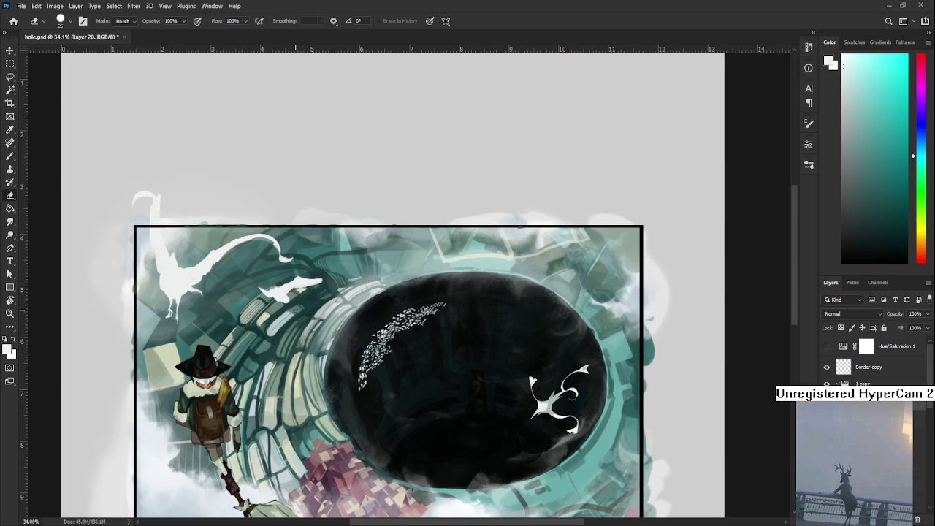
{"action": "key", "text": "b"}
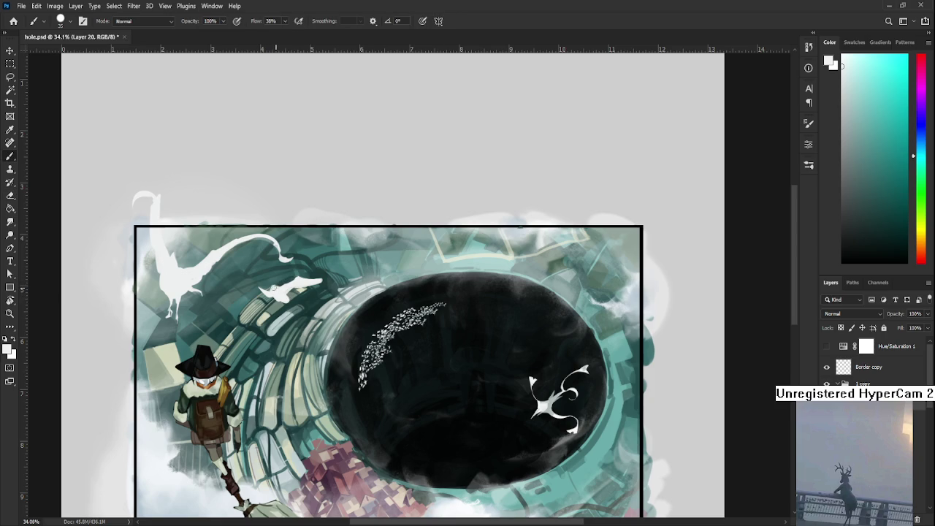
{"action": "key", "text": "e"}
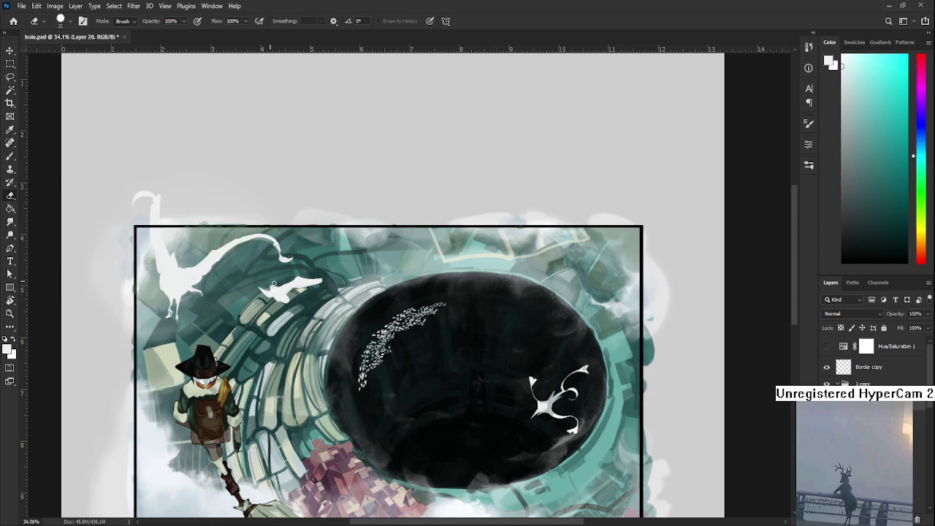
{"action": "key", "text": "b"}
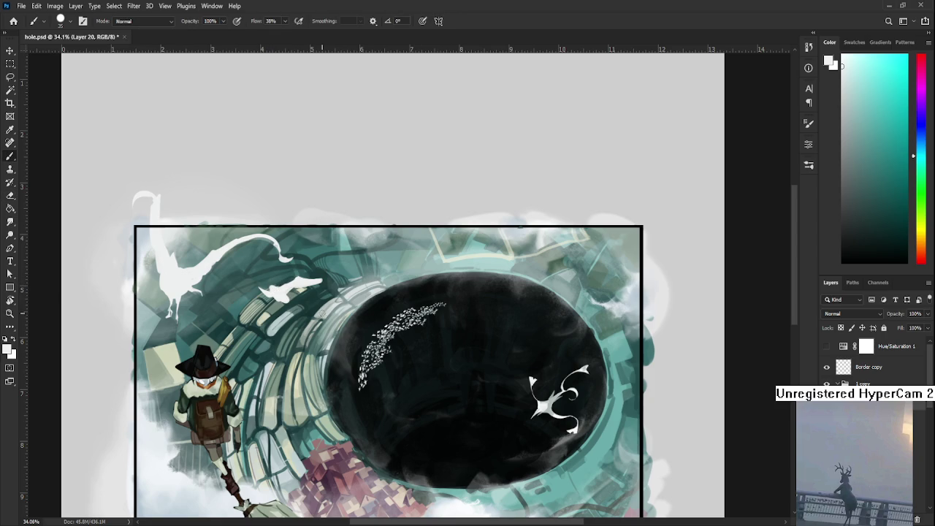
- Add a curving white tail stroke below the small bird and trim it with the eraser
{"action": "left_click_drag", "start_coordinate": [297, 298], "coordinate": [295, 310]}
{"action": "key", "text": "ctrl+z"}
{"action": "key", "text": "ctrl+z"}
{"action": "key", "text": "e"}
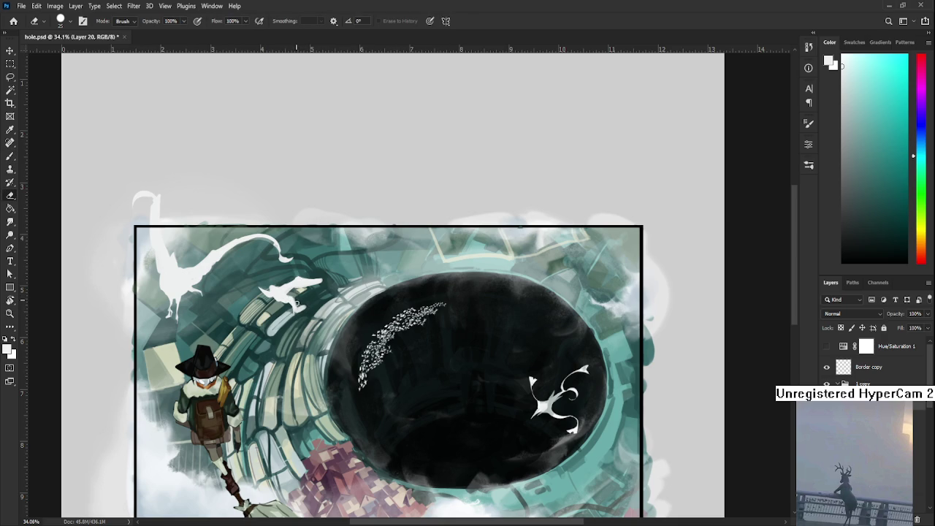
{"action": "key", "text": "b"}
{"action": "left_click_drag", "start_coordinate": [296, 301], "coordinate": [322, 314]}
{"action": "key", "text": "e"}
{"action": "key", "text": "b"}
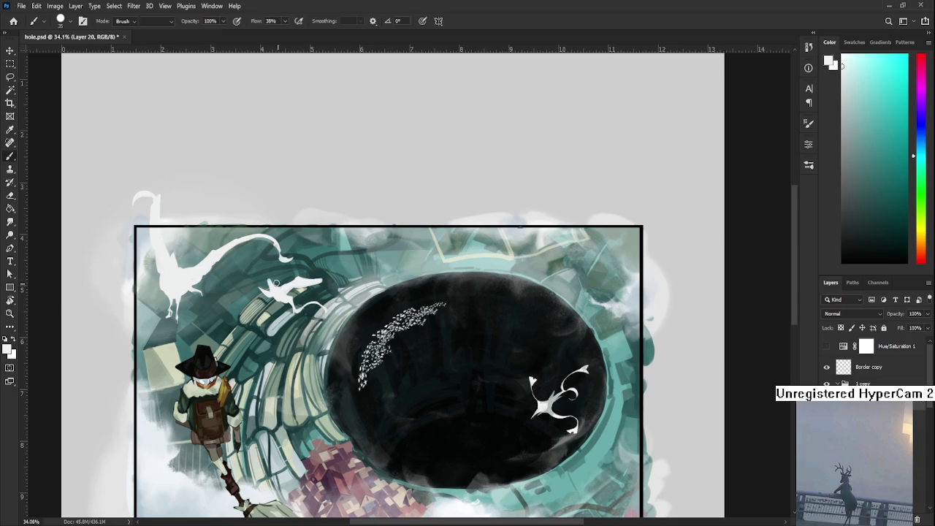
{"action": "key", "text": "e"}
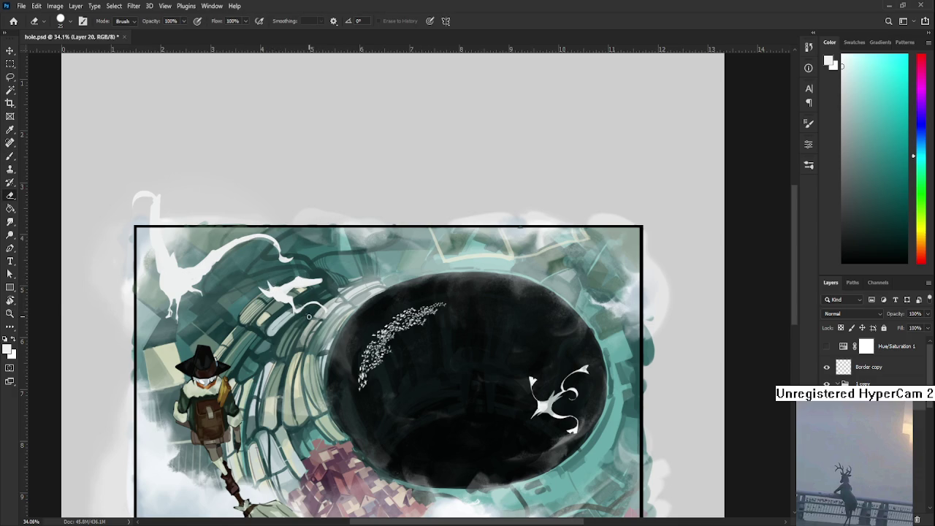
{"action": "left_click_drag", "start_coordinate": [292, 317], "coordinate": [342, 356]}
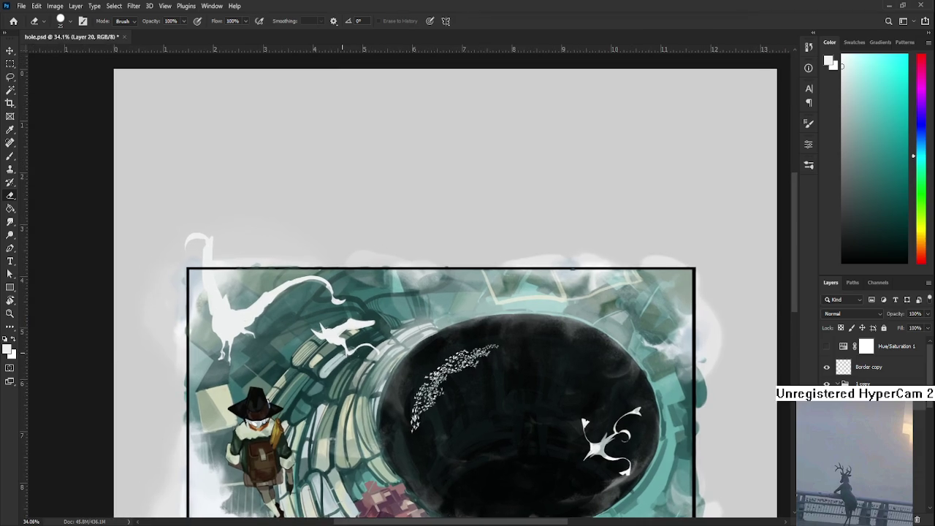
- Zoom out, reposition the view, and dab a small white patch just left of the bird
{"action": "scroll", "coordinate": [335, 349], "scroll_direction": "down", "scroll_amount": 3}
{"action": "scroll", "coordinate": [330, 394], "scroll_direction": "up", "scroll_amount": 1}
{"action": "scroll", "coordinate": [328, 416], "scroll_direction": "up", "scroll_amount": 1}
{"action": "left_click_drag", "start_coordinate": [329, 416], "coordinate": [318, 461]}
{"action": "key", "text": "b"}
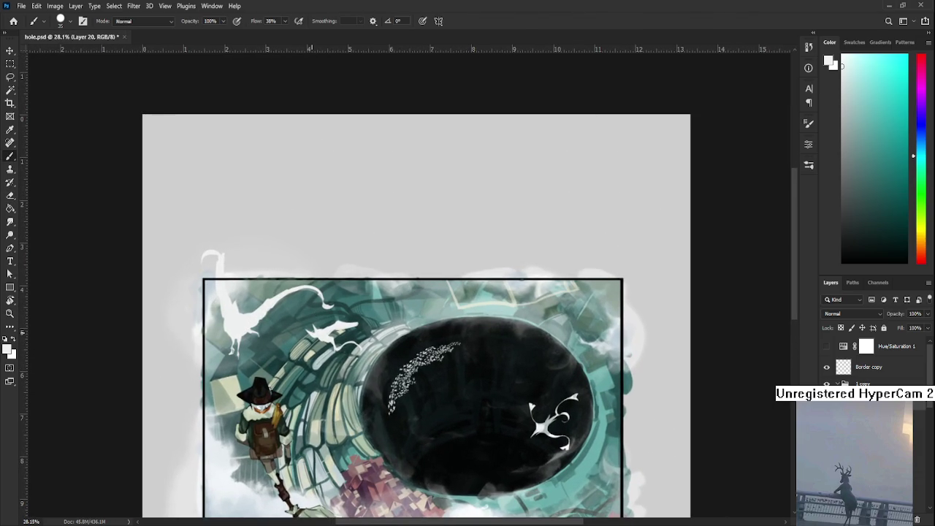
{"action": "left_click_drag", "start_coordinate": [324, 361], "coordinate": [290, 371]}
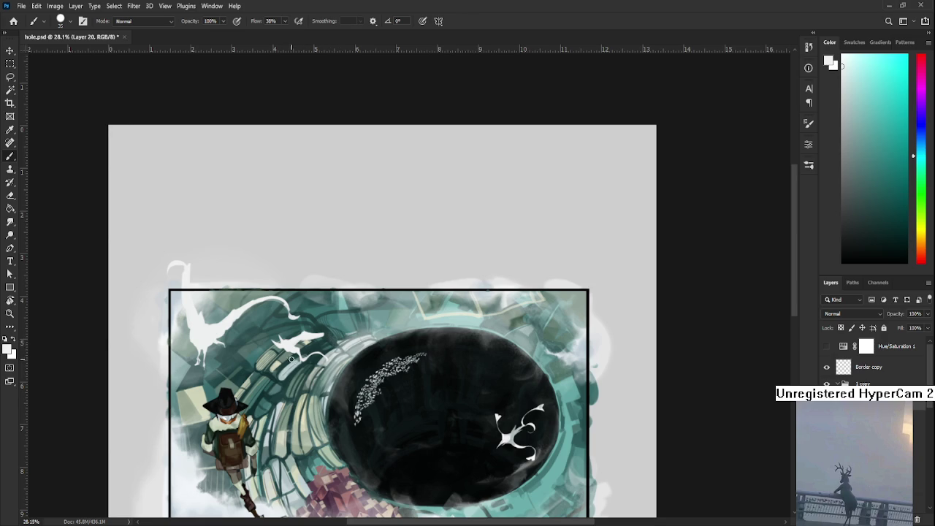
{"action": "left_click_drag", "start_coordinate": [260, 350], "coordinate": [264, 354]}
- Erase part of the new white patch and refine it with brush and eraser
{"action": "key", "text": "e"}
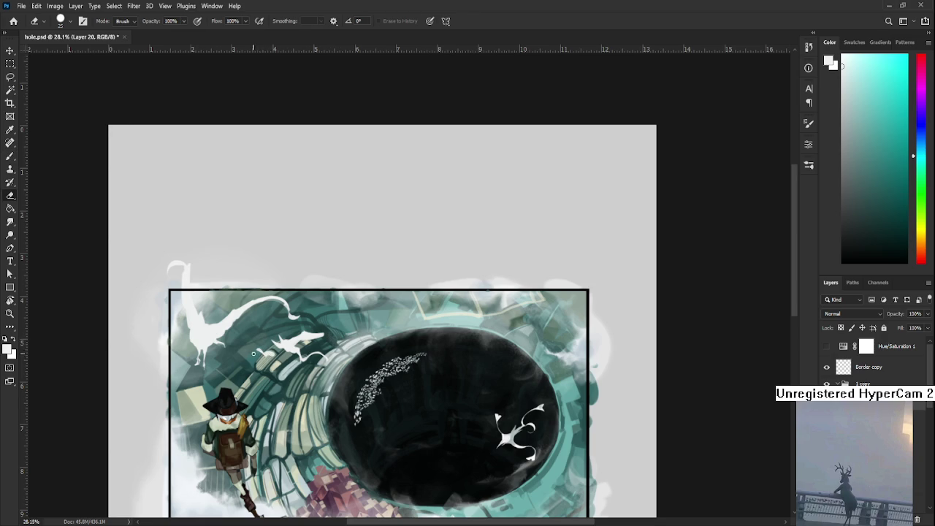
{"action": "mouse_move", "coordinate": [255, 347]}
{"action": "left_mouse_down"}
{"action": "mouse_move", "coordinate": [257, 356]}
{"action": "mouse_move", "coordinate": [247, 352]}
{"action": "mouse_move", "coordinate": [259, 352]}
{"action": "left_mouse_up"}
{"action": "key", "text": "b"}
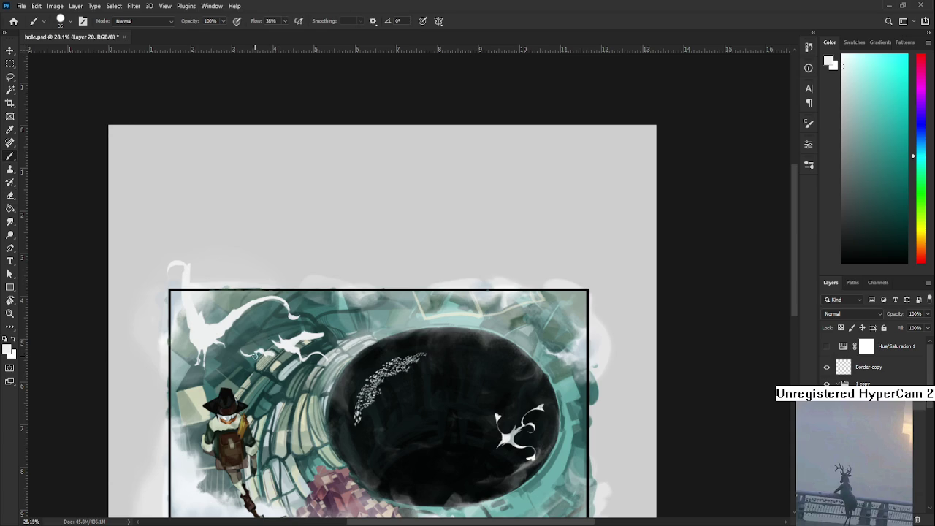
{"action": "key", "text": "e"}
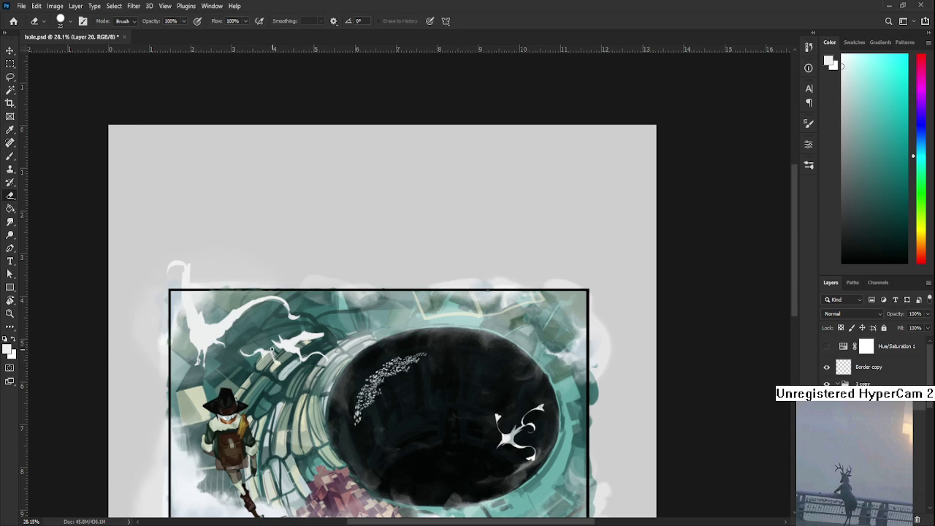
{"action": "key", "text": "b"}
{"action": "key", "text": "e"}
- Begin painting a small white bird right of the traveler's hat, alternating brush and eraser
{"action": "scroll", "coordinate": [309, 397], "scroll_direction": "up", "scroll_amount": 1}
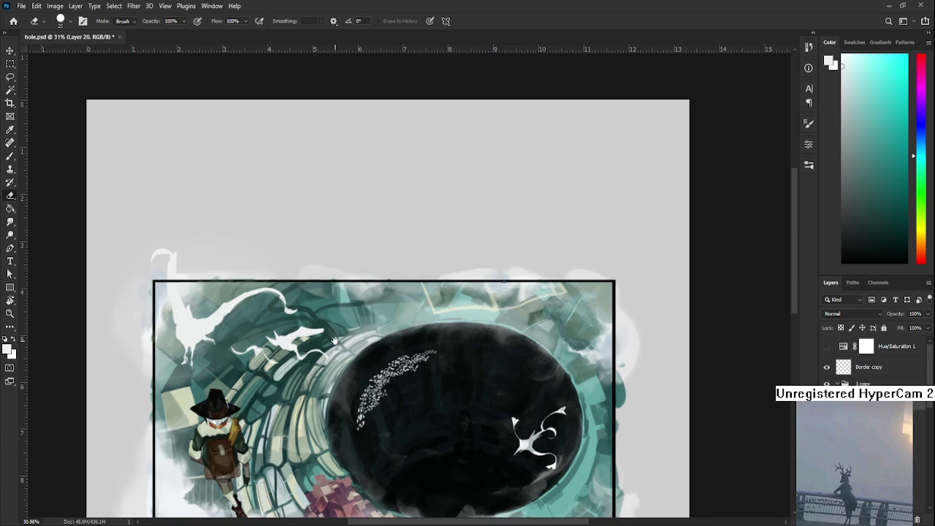
{"action": "scroll", "coordinate": [338, 335], "scroll_direction": "up", "scroll_amount": 1}
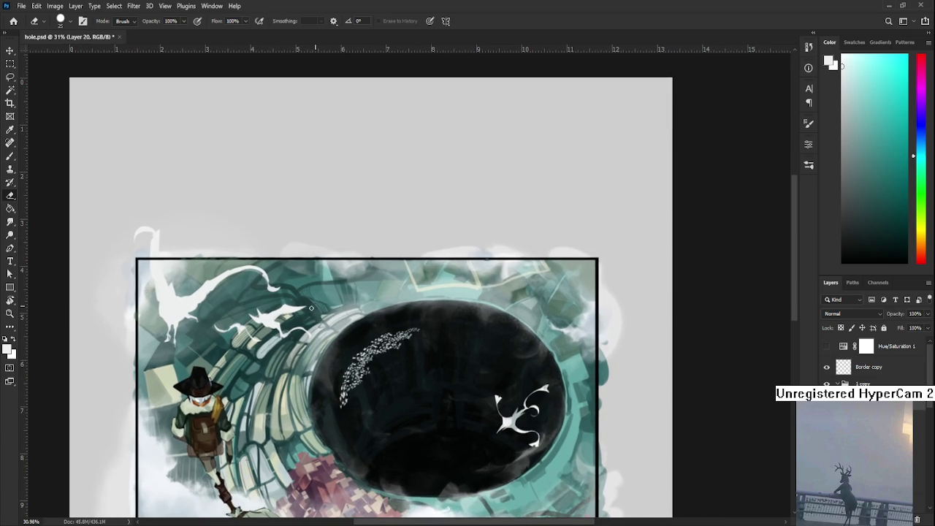
{"action": "key", "text": "b"}
{"action": "key", "text": "e"}
{"action": "scroll", "coordinate": [318, 309], "scroll_direction": "down", "scroll_amount": 2}
{"action": "key", "text": "b"}
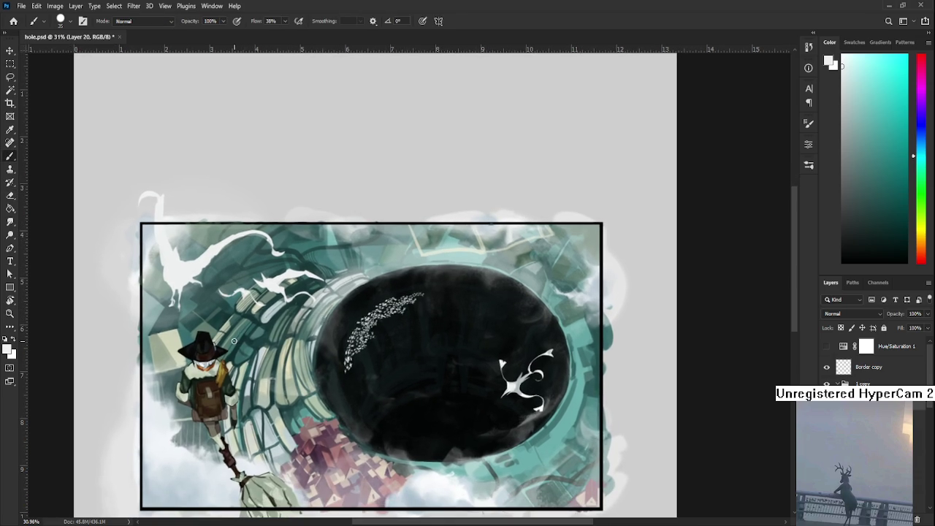
{"action": "key", "text": "e"}
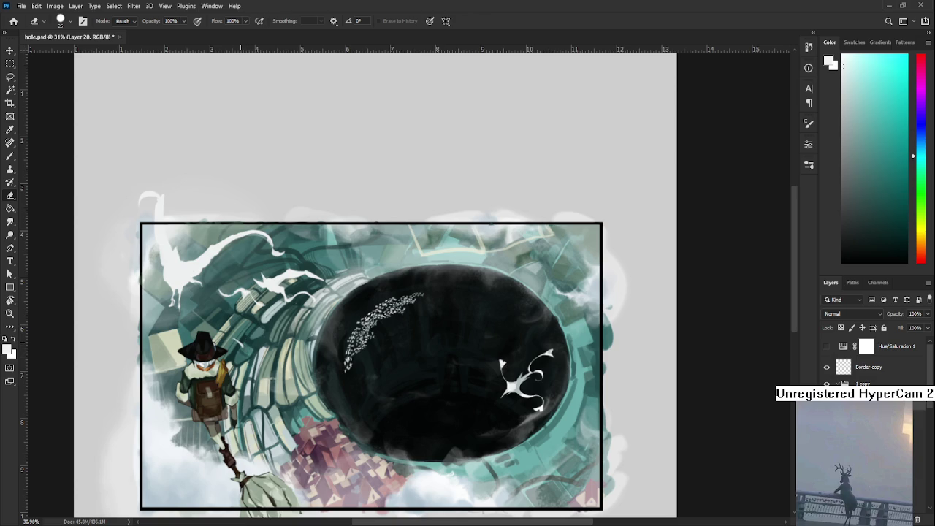
{"action": "key", "text": "b"}
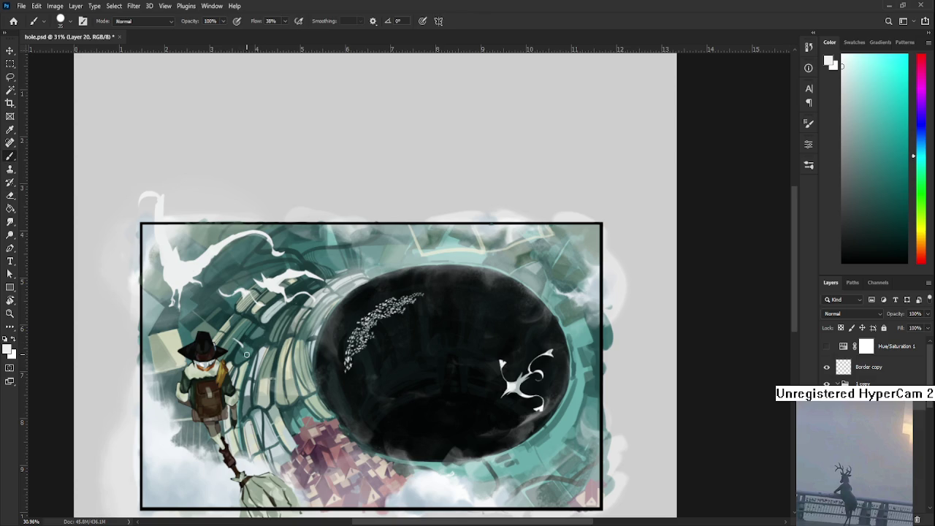
{"action": "key", "text": "e"}
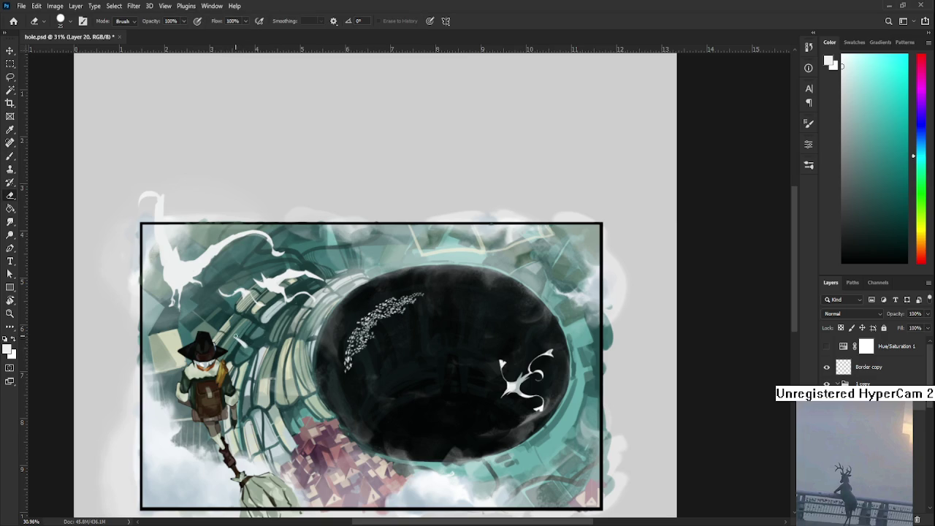
- Refine the small bird's white strokes with further brush and eraser passes
{"action": "key", "text": "b"}
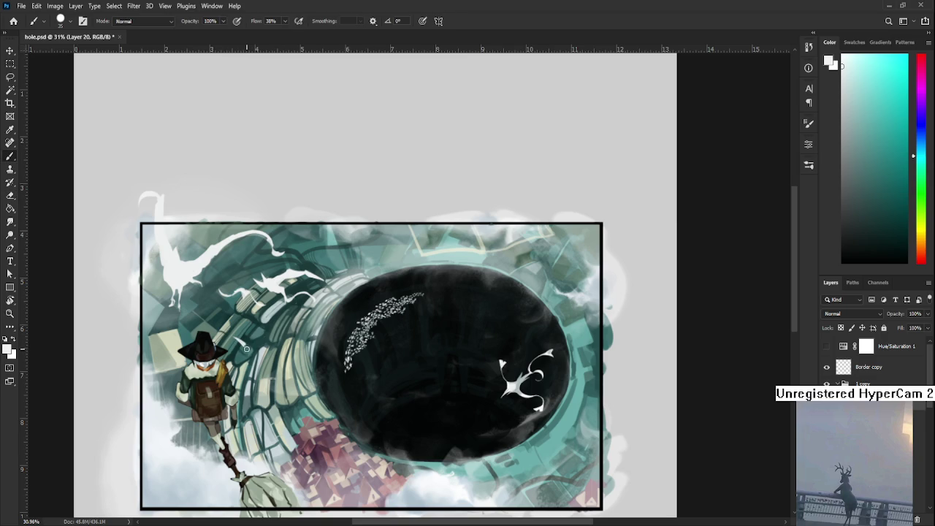
{"action": "key", "text": "e"}
{"action": "key", "text": "b"}
{"action": "key", "text": "e"}
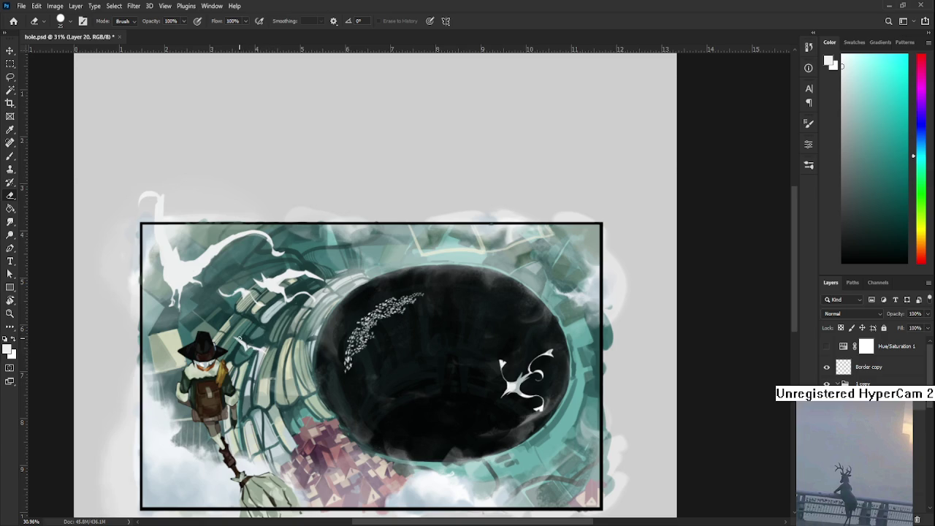
{"action": "key", "text": "b"}
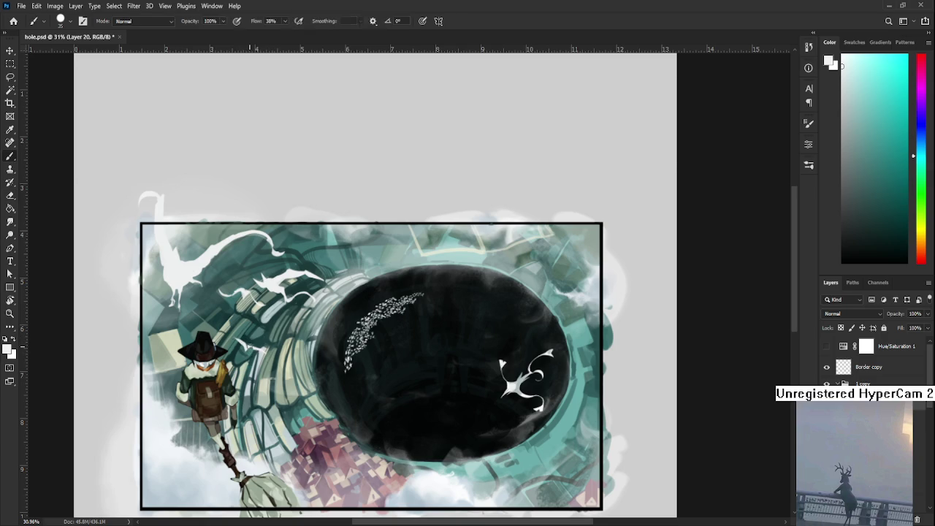
{"action": "key", "text": "e"}
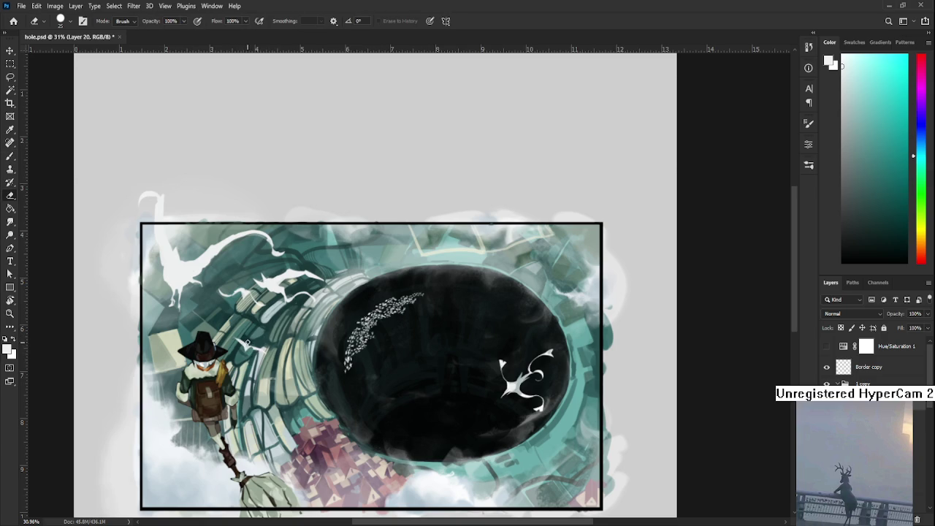
{"action": "key", "text": "b"}
{"action": "key", "text": "e"}
{"action": "scroll", "coordinate": [256, 354], "scroll_direction": "down", "scroll_amount": 1}
{"action": "scroll", "coordinate": [255, 354], "scroll_direction": "up", "scroll_amount": 2}
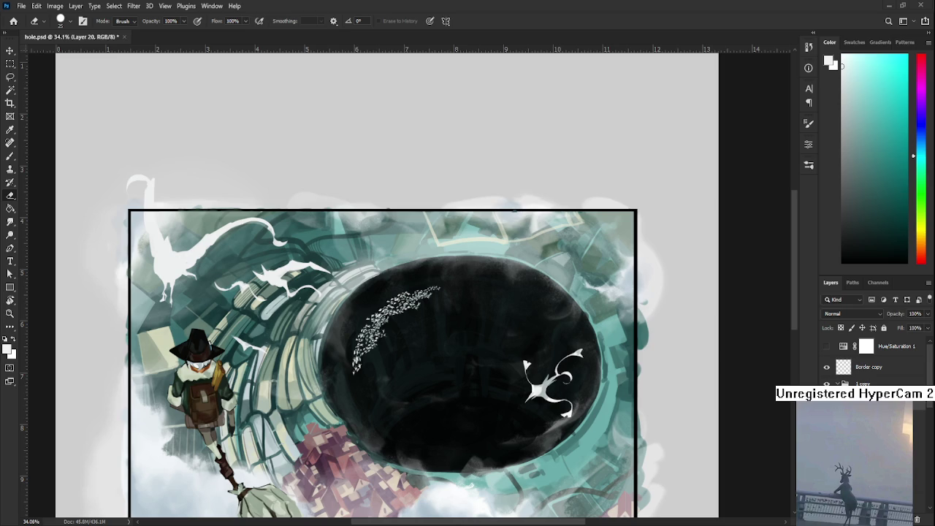
- Lasso the small white bird and warp it into a new curled pose
{"action": "scroll", "coordinate": [279, 420], "scroll_direction": "up", "scroll_amount": 2}
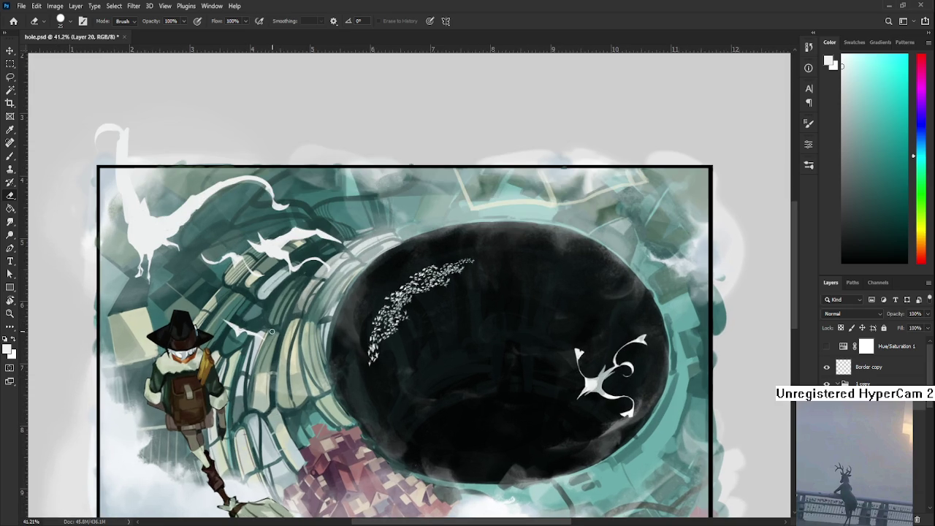
{"action": "key", "text": "l"}
{"action": "left_click_drag", "start_coordinate": [230, 307], "coordinate": [237, 359]}
{"action": "key", "text": "ctrl+t"}
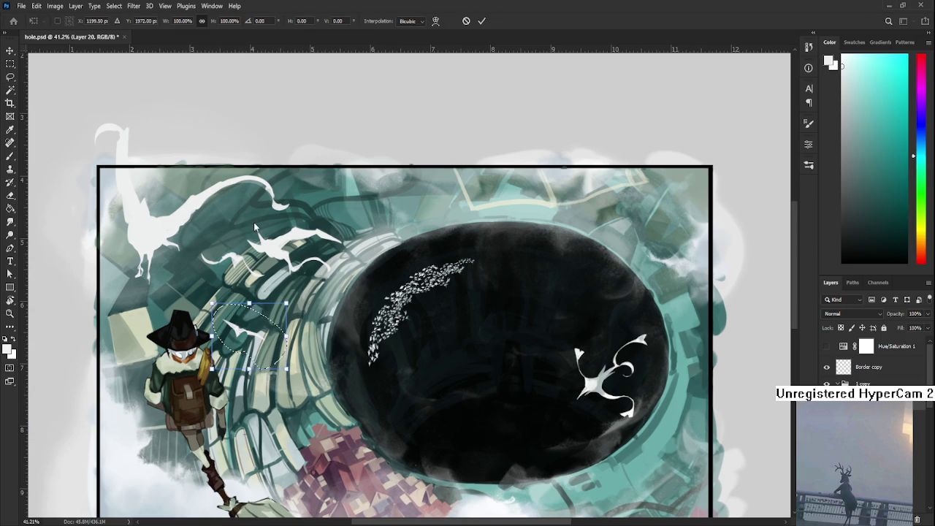
{"action": "left_click_drag", "start_coordinate": [249, 331], "coordinate": [252, 329]}
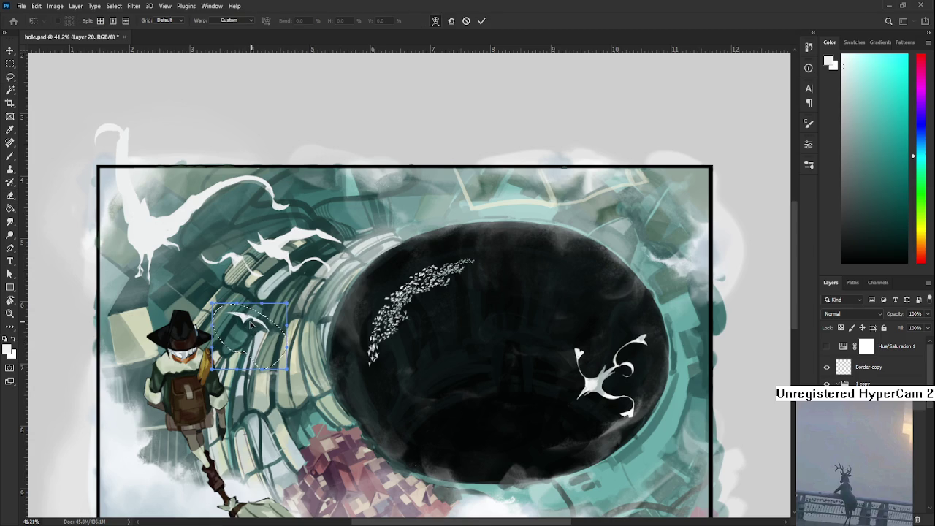
{"action": "key", "text": "Return"}
{"action": "key", "text": "ctrl+d"}
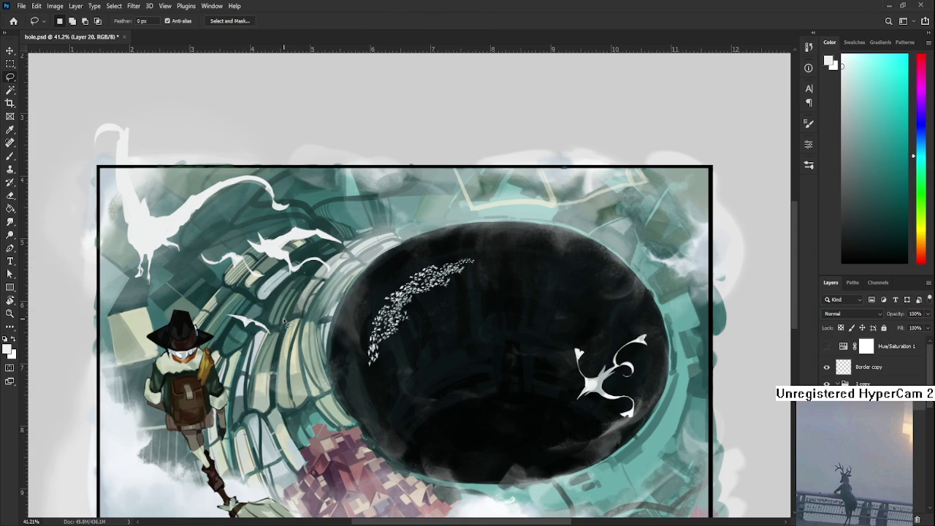
- Erase and reshape the bird's lower stroke downward and paint a small white curl
{"action": "key", "text": "e"}
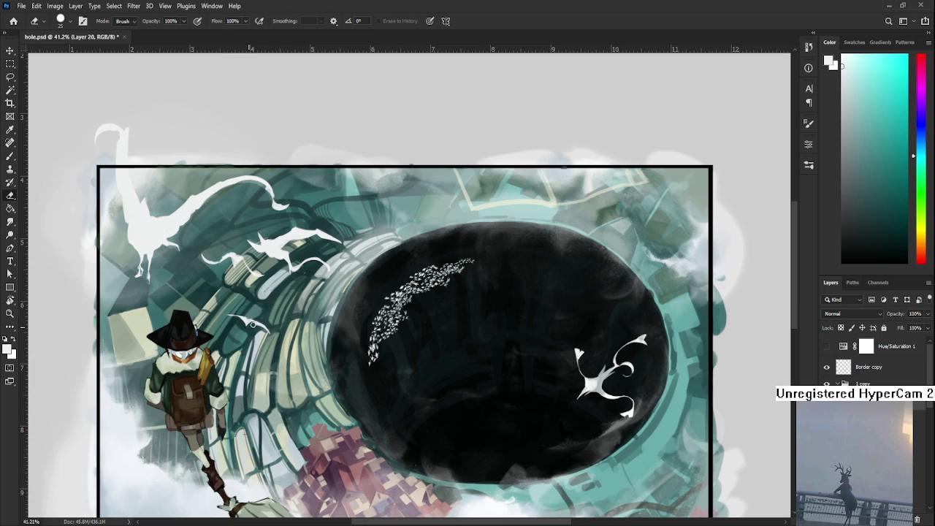
{"action": "key", "text": "b"}
{"action": "key", "text": "e"}
{"action": "left_click_drag", "start_coordinate": [263, 320], "coordinate": [266, 349]}
{"action": "key", "text": "b"}
{"action": "mouse_move", "coordinate": [227, 316]}
{"action": "left_mouse_down"}
{"action": "mouse_move", "coordinate": [232, 332]}
{"action": "mouse_move", "coordinate": [223, 334]}
{"action": "mouse_move", "coordinate": [234, 320]}
{"action": "left_mouse_up"}
{"action": "key", "text": "e"}
{"action": "scroll", "coordinate": [225, 325], "scroll_direction": "down", "scroll_amount": 2}
- Lasso the white curl, scale it to about 60%, and move it up and right
{"action": "scroll", "coordinate": [234, 329], "scroll_direction": "up", "scroll_amount": 3}
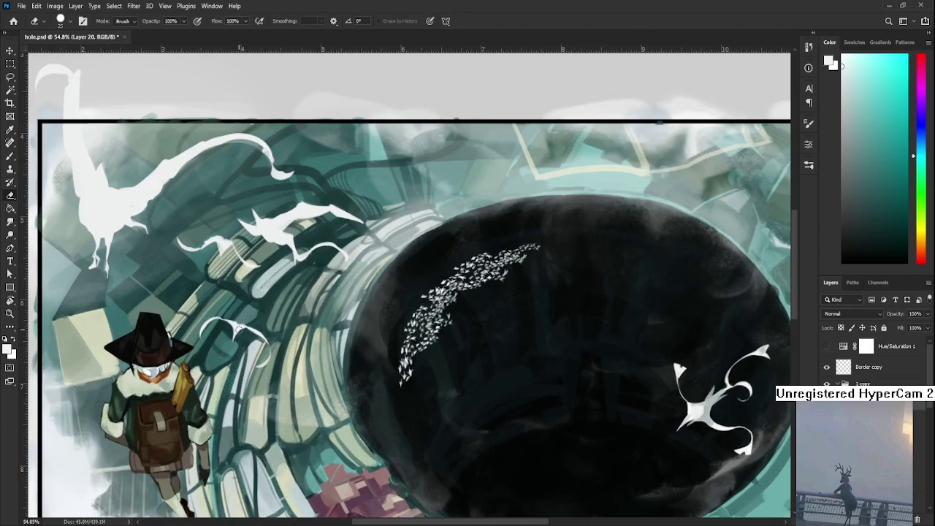
{"action": "key", "text": "l"}
{"action": "left_click_drag", "start_coordinate": [192, 325], "coordinate": [201, 369]}
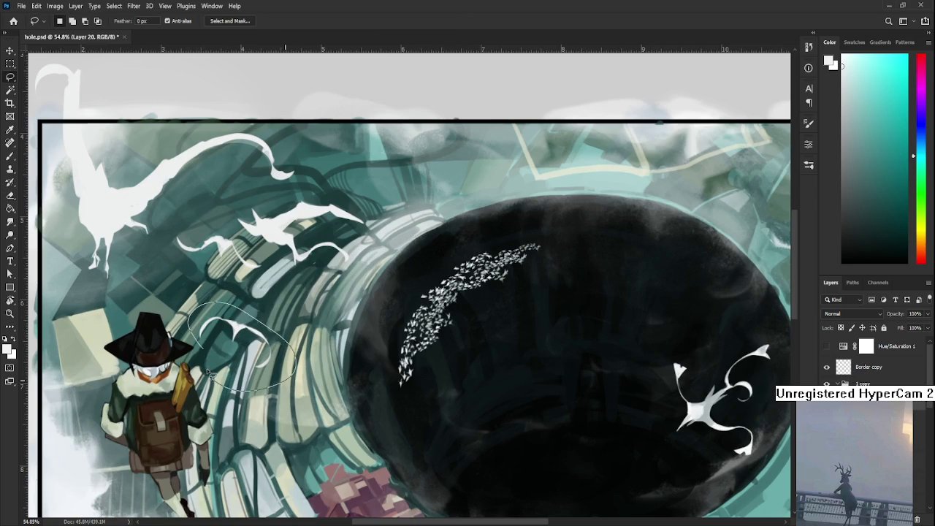
{"action": "key", "text": "ctrl+t"}
{"action": "mouse_move", "coordinate": [295, 303]}
{"action": "left_mouse_down"}
{"action": "mouse_move", "coordinate": [246, 343]}
{"action": "mouse_move", "coordinate": [257, 303]}
{"action": "left_mouse_up"}
{"action": "scroll", "coordinate": [257, 302], "scroll_direction": "up", "scroll_amount": 3}
{"action": "left_click_drag", "start_coordinate": [265, 364], "coordinate": [276, 356]}
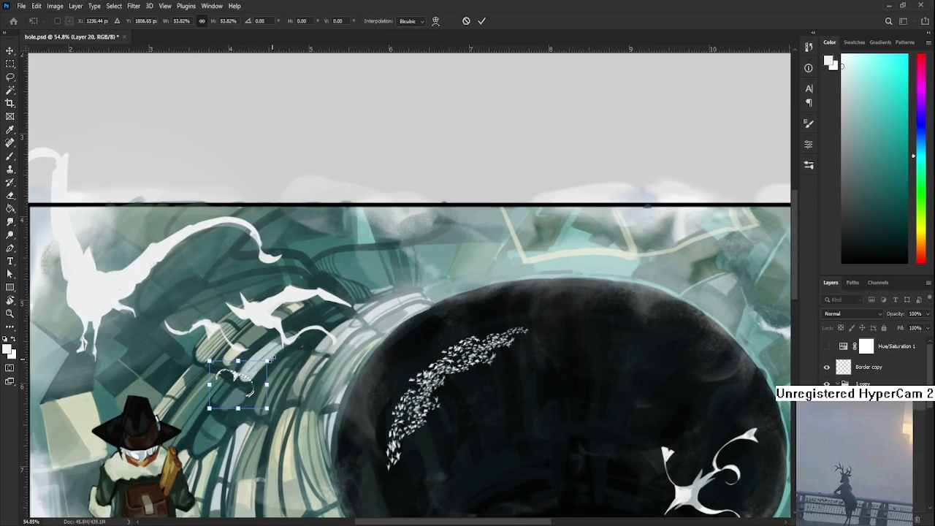
{"action": "key", "text": "Return"}
{"action": "key", "text": "ctrl+d"}
{"action": "scroll", "coordinate": [291, 366], "scroll_direction": "down", "scroll_amount": 1}
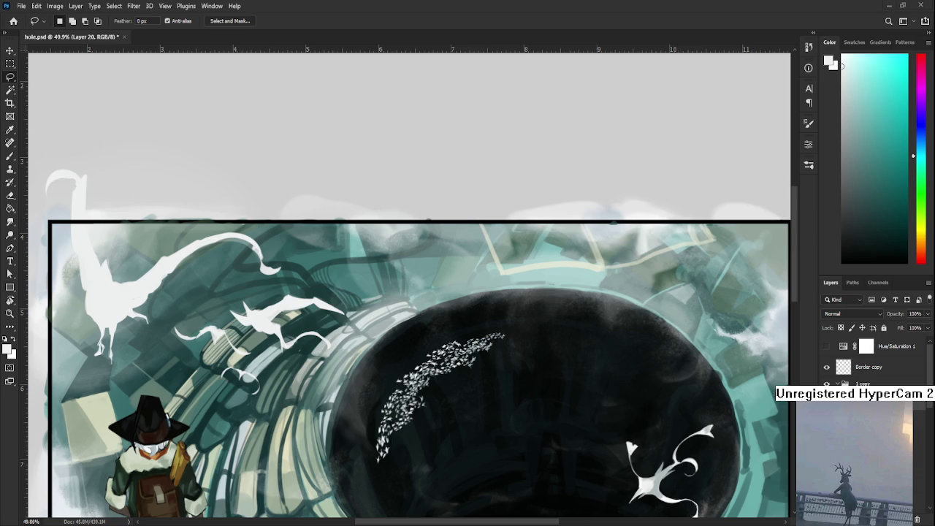
- Touch up the bird's curled wings with small brush and eraser strokes, then zoom out
{"action": "scroll", "coordinate": [272, 439], "scroll_direction": "down", "scroll_amount": 2}
{"action": "scroll", "coordinate": [268, 432], "scroll_direction": "up", "scroll_amount": 1}
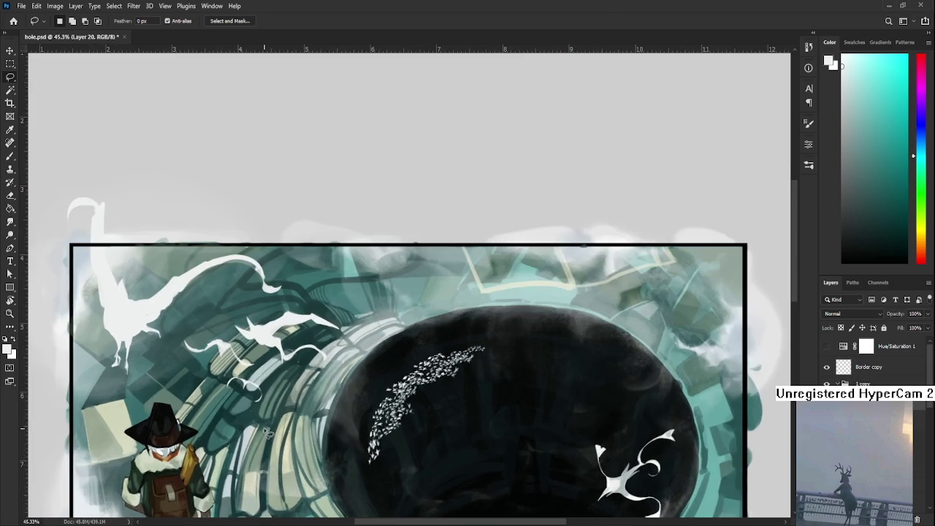
{"action": "key", "text": "b"}
{"action": "key", "text": "e"}
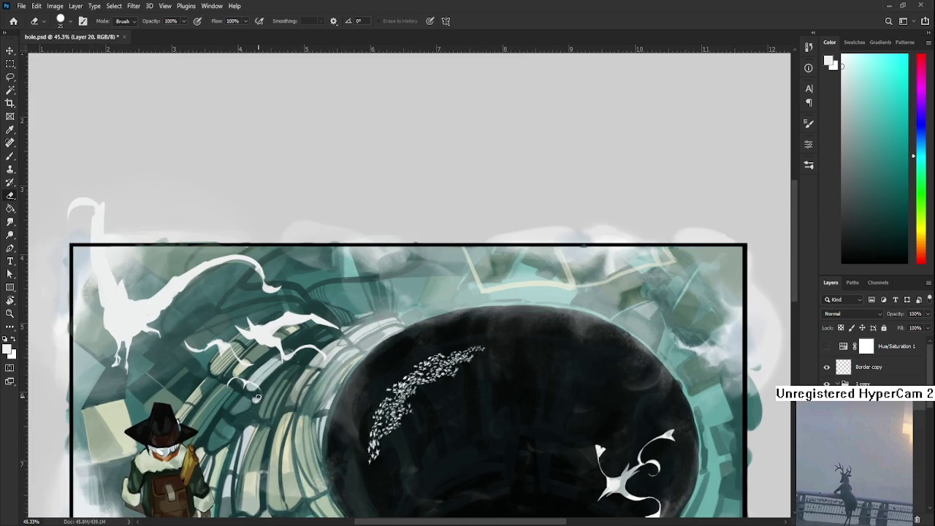
{"action": "key", "text": "b"}
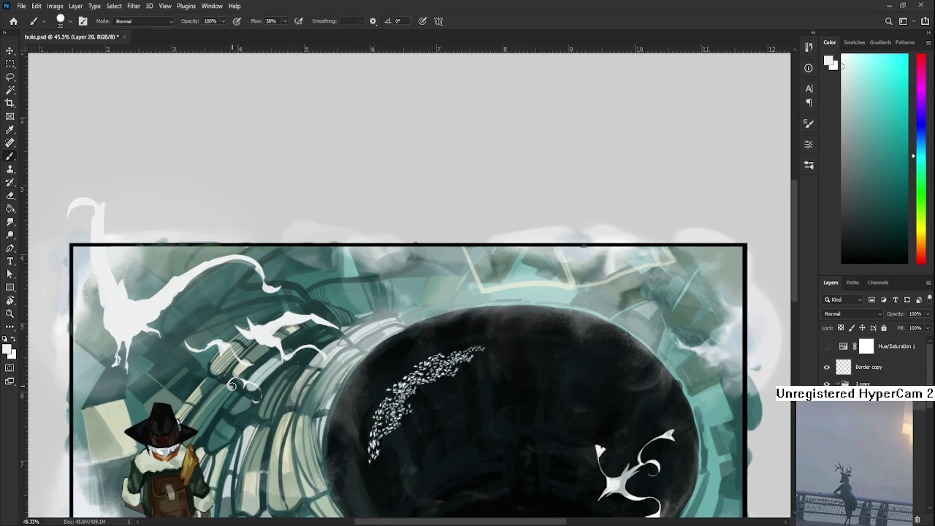
{"action": "key", "text": "e"}
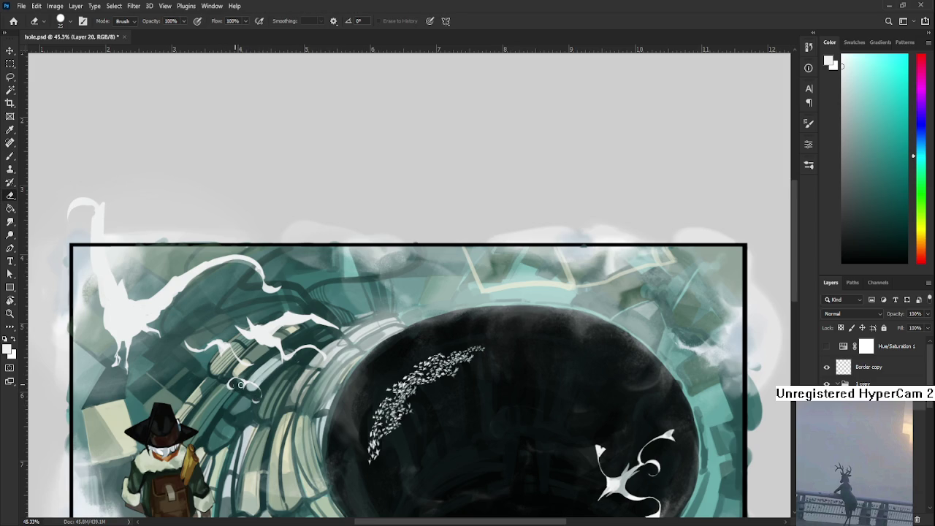
{"action": "scroll", "coordinate": [276, 378], "scroll_direction": "down", "scroll_amount": 3}
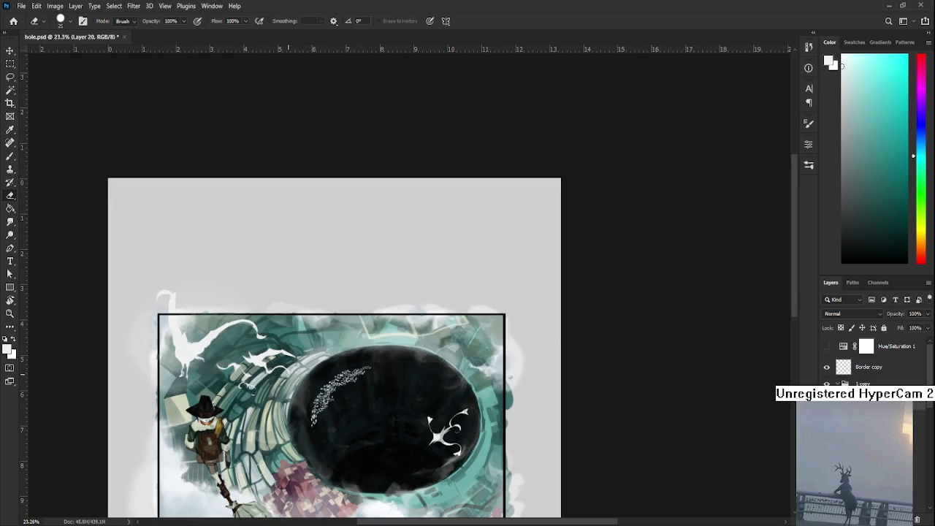
{"action": "scroll", "coordinate": [297, 379], "scroll_direction": "up", "scroll_amount": 1}
{"action": "scroll", "coordinate": [289, 380], "scroll_direction": "up", "scroll_amount": 1}
{"action": "scroll", "coordinate": [278, 379], "scroll_direction": "up", "scroll_amount": 1}
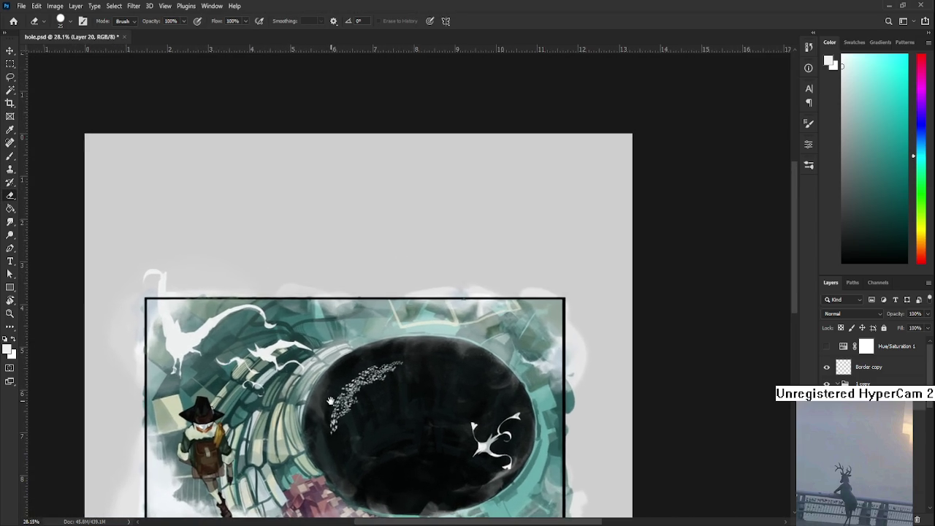
{"action": "scroll", "coordinate": [263, 380], "scroll_direction": "up", "scroll_amount": 1}
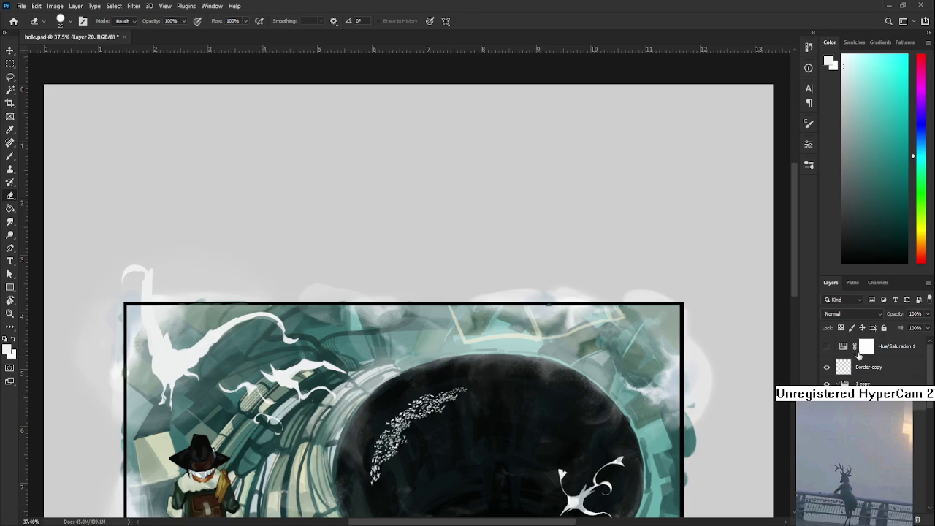
- Zoom in on the flock and back out, enlarging the brush to about 700
{"action": "key", "text": "b"}
{"action": "scroll", "coordinate": [468, 441], "scroll_direction": "up", "scroll_amount": 6}
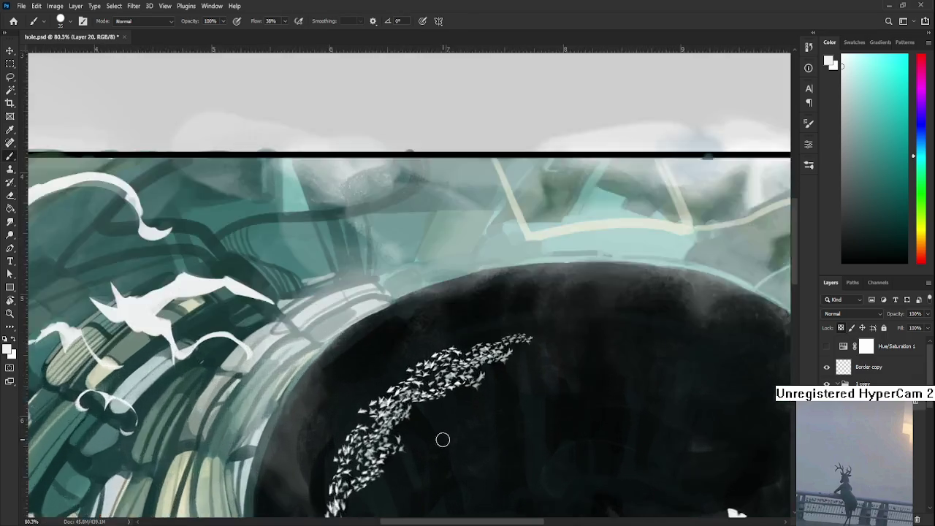
{"action": "scroll", "coordinate": [416, 438], "scroll_direction": "up", "scroll_amount": 4}
{"action": "scroll", "coordinate": [306, 420], "scroll_direction": "down", "scroll_amount": 5}
{"action": "scroll", "coordinate": [259, 401], "scroll_direction": "down", "scroll_amount": 5}
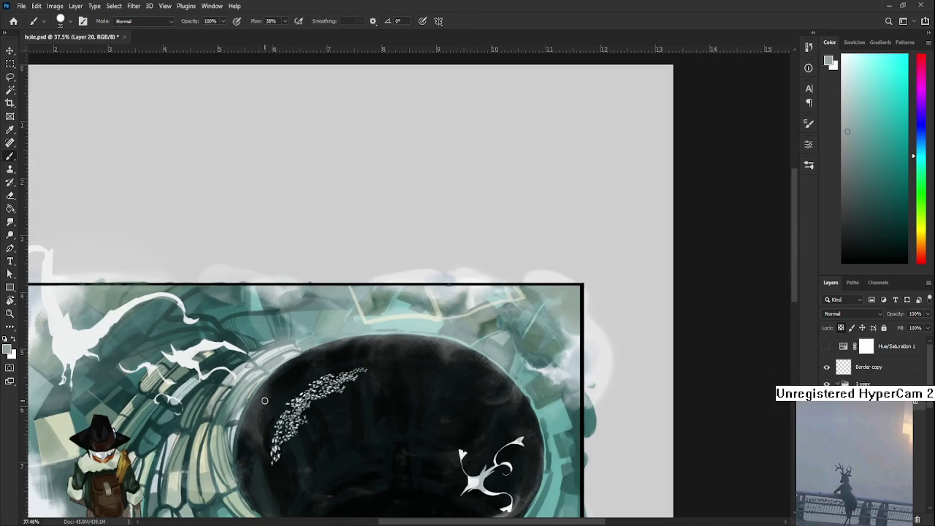
{"action": "key", "text": "bracketright"}
{"action": "key", "text": "bracketright"}
{"action": "key", "text": "bracketright"}
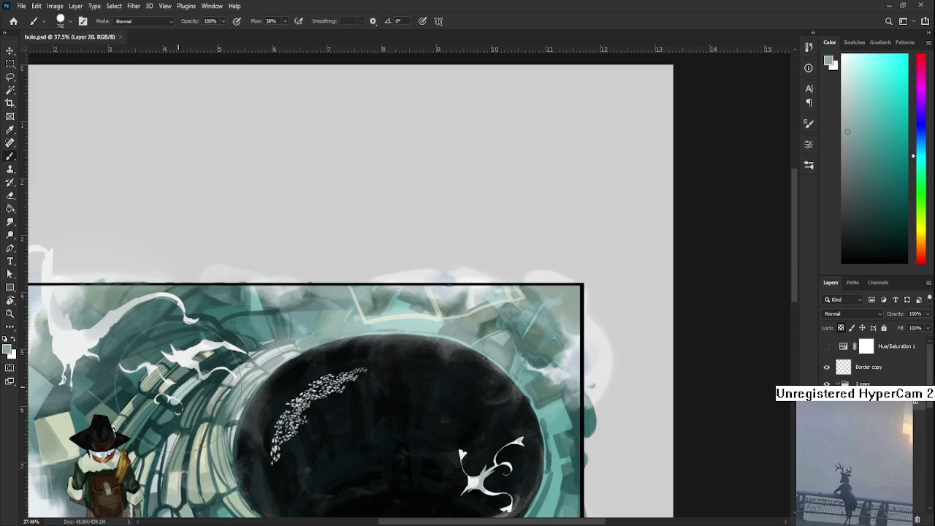
- Save hole.psd, fit the whole document on screen, and shift the view down-left
{"action": "key", "text": "ctrl+0"}
{"action": "scroll", "coordinate": [174, 387], "scroll_direction": "up", "scroll_amount": 5}
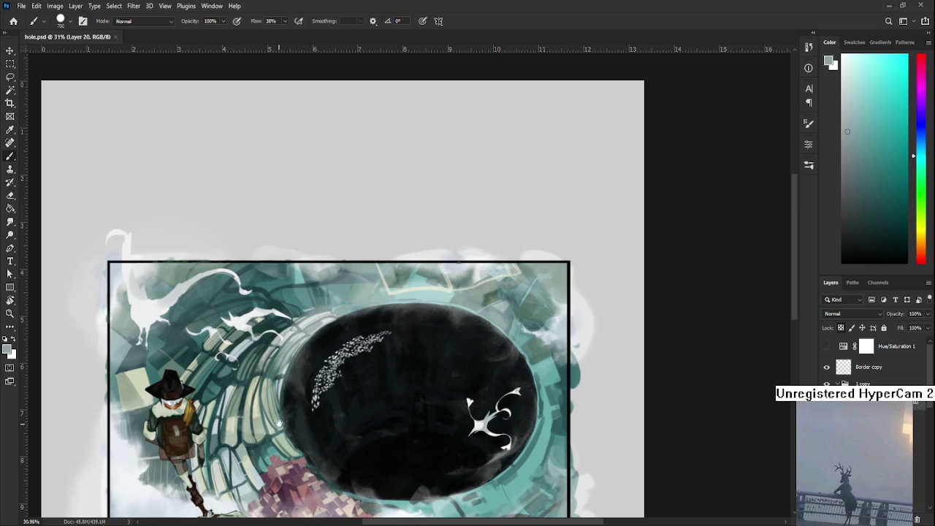
{"action": "left_click_drag", "start_coordinate": [292, 399], "coordinate": [278, 433]}
{"action": "key", "text": "l"}
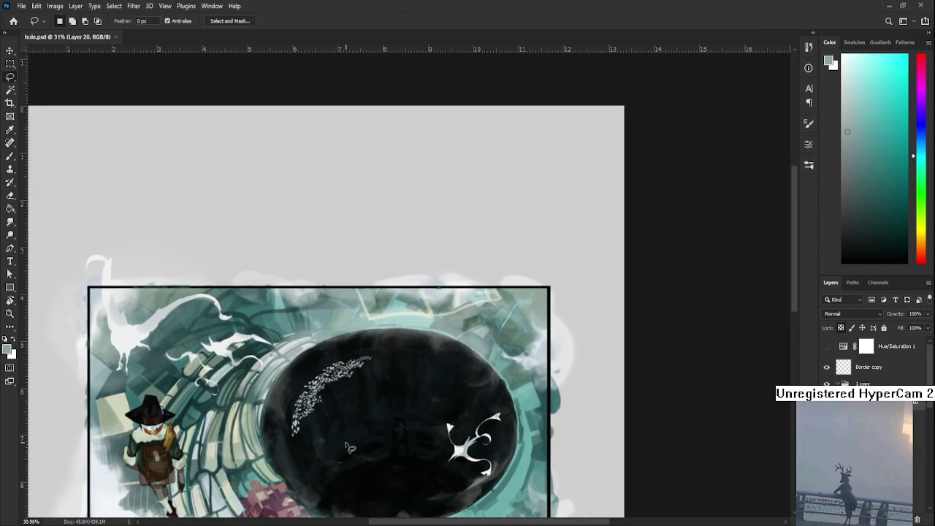
{"action": "scroll", "coordinate": [349, 447], "scroll_direction": "down", "scroll_amount": 1}
{"action": "scroll", "coordinate": [349, 446], "scroll_direction": "down", "scroll_amount": 1}
{"action": "scroll", "coordinate": [350, 447], "scroll_direction": "down", "scroll_amount": 2}
{"action": "scroll", "coordinate": [357, 438], "scroll_direction": "up", "scroll_amount": 2}
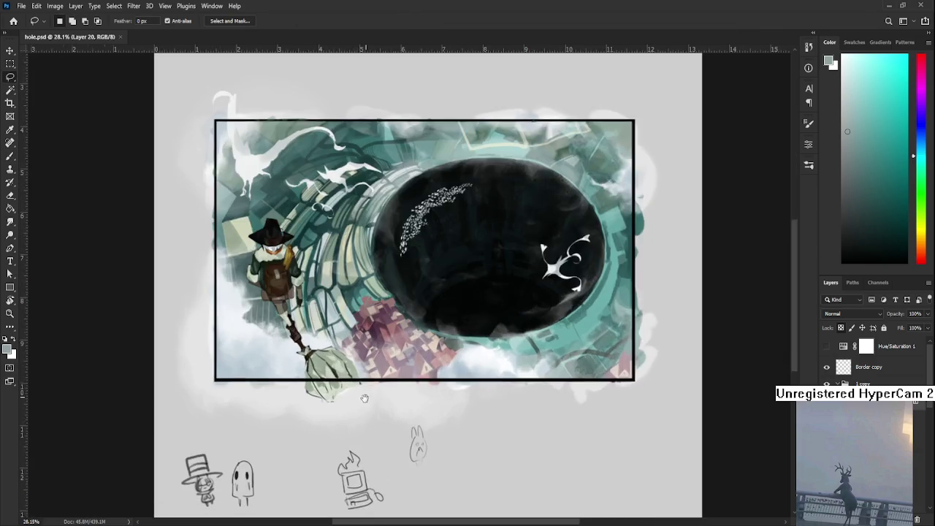
{"action": "scroll", "coordinate": [365, 452], "scroll_direction": "up", "scroll_amount": 1}
{"action": "scroll", "coordinate": [369, 456], "scroll_direction": "up", "scroll_amount": 1}
{"action": "scroll", "coordinate": [855, 438], "scroll_direction": "down", "scroll_amount": 2}
{"action": "scroll", "coordinate": [854, 438], "scroll_direction": "down", "scroll_amount": 2}
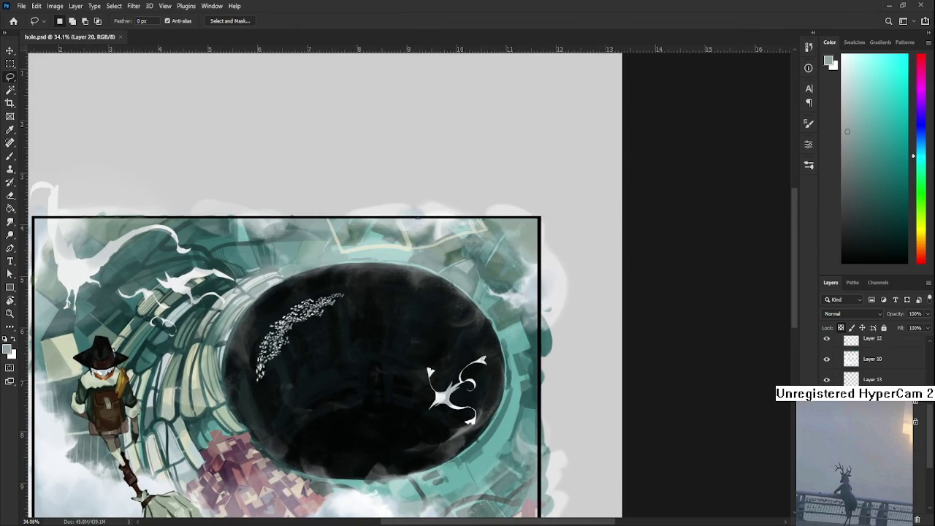
- Make Layer 13 active, undo a stray white dab, and shrink the brush to about 10
{"action": "left_click", "coordinate": [852, 379]}
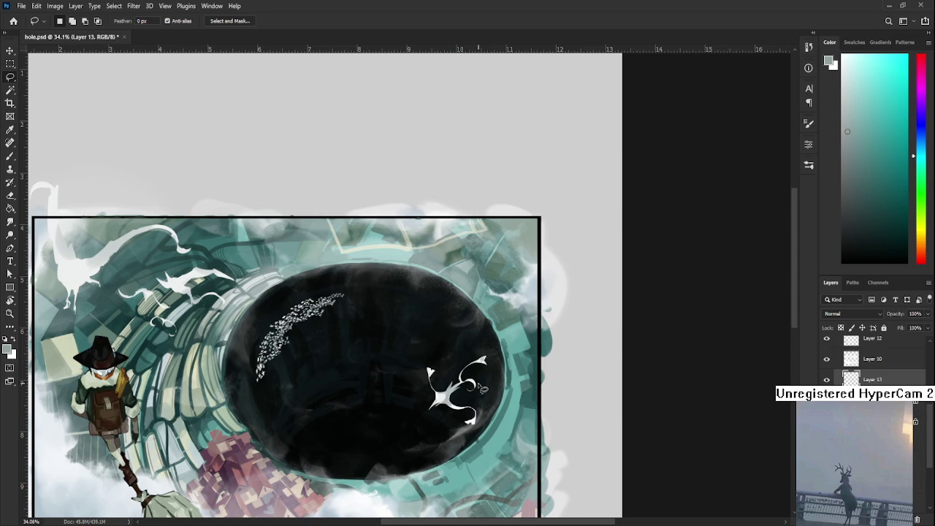
{"action": "scroll", "coordinate": [482, 389], "scroll_direction": "up", "scroll_amount": 2}
{"action": "key", "text": "b"}
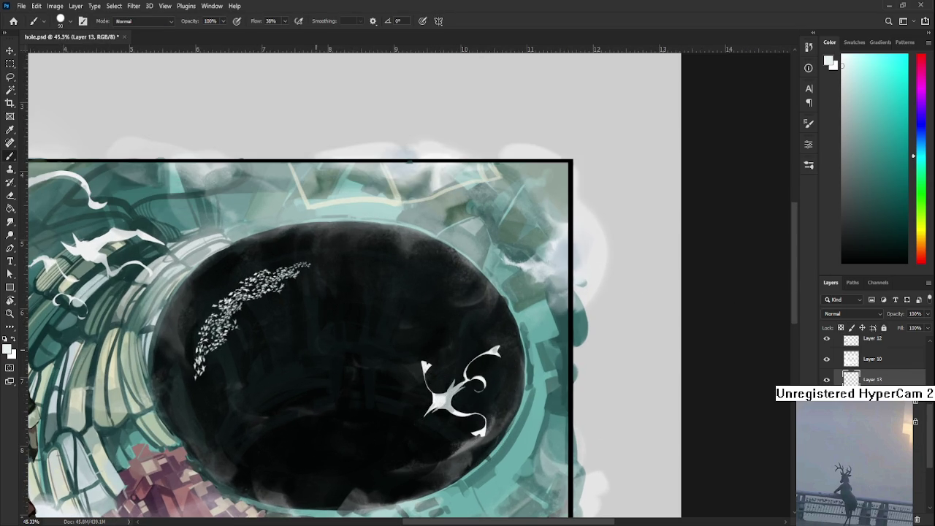
{"action": "left_click_drag", "start_coordinate": [264, 368], "coordinate": [263, 378]}
{"action": "key", "text": "ctrl+z"}
{"action": "key", "text": "bracketleft"}
{"action": "key", "text": "bracketleft"}
- Paint and erase a tiny white bird inside the dark hole below the flock
{"action": "key", "text": "e"}
{"action": "key", "text": "b"}
{"action": "key", "text": "e"}
{"action": "key", "text": "b"}
{"action": "key", "text": "e"}
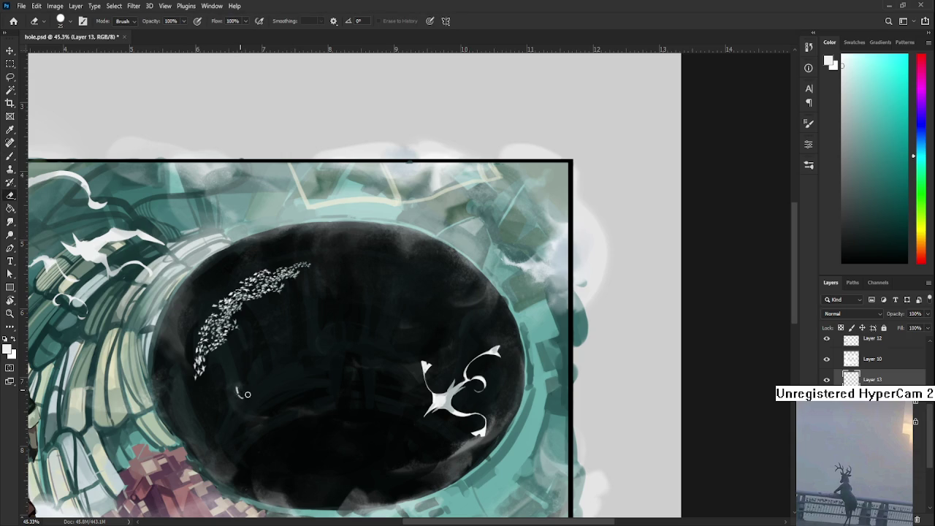
{"action": "key", "text": "b"}
{"action": "key", "text": "e"}
{"action": "key", "text": "b"}
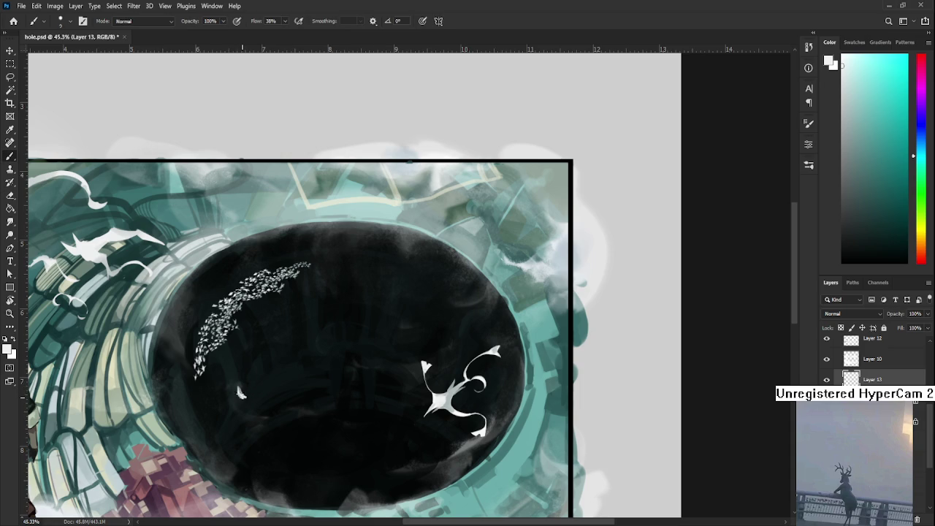
{"action": "key", "text": "e"}
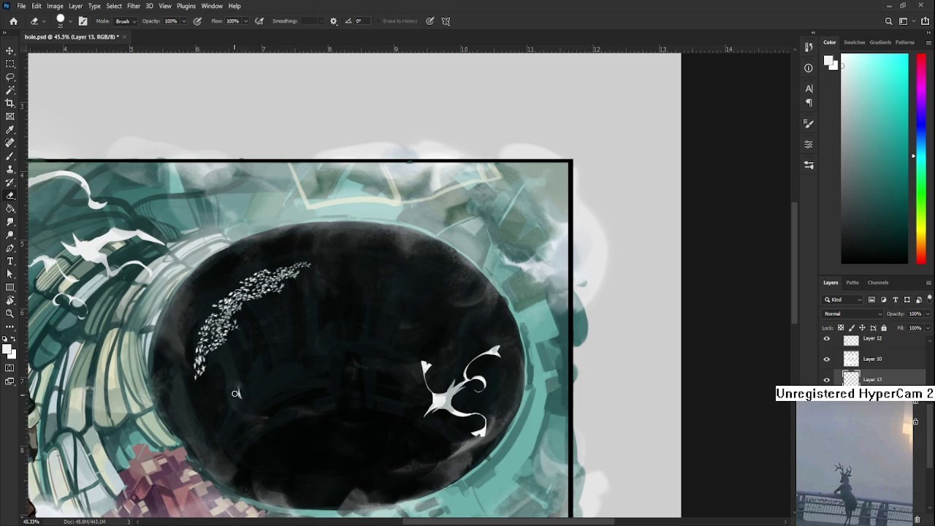
- Shift the view right and keep refining the tiny bird with brush and eraser
{"action": "left_click_drag", "start_coordinate": [277, 382], "coordinate": [311, 380]}
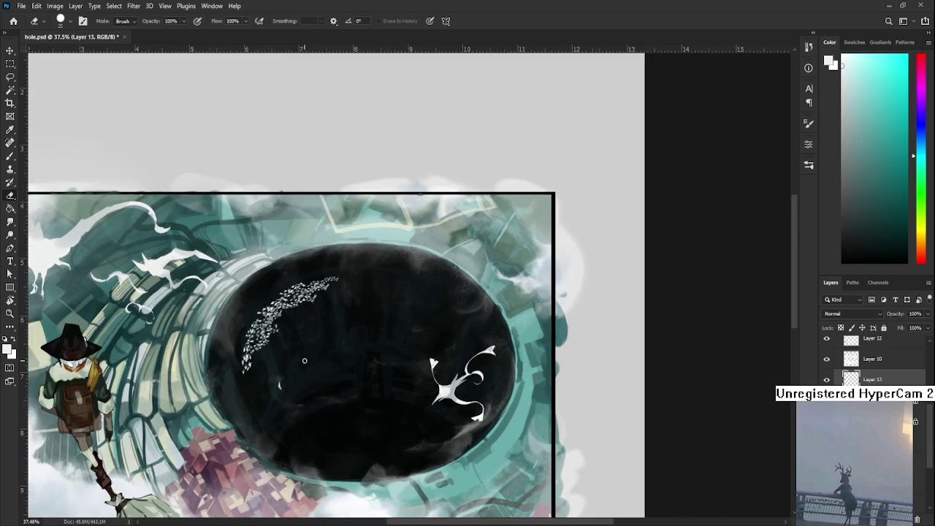
{"action": "scroll", "coordinate": [307, 358], "scroll_direction": "down", "scroll_amount": 5}
{"action": "scroll", "coordinate": [327, 338], "scroll_direction": "up", "scroll_amount": 2}
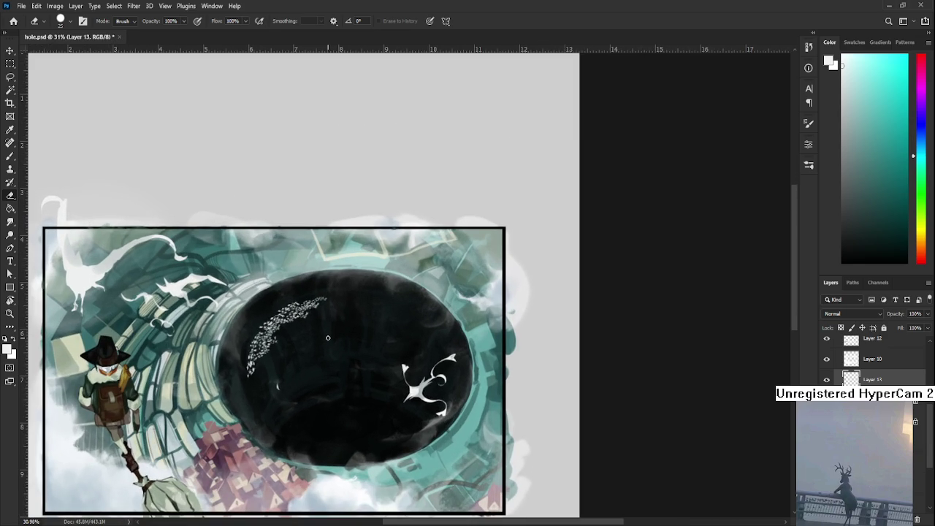
{"action": "left_click_drag", "start_coordinate": [280, 375], "coordinate": [305, 383]}
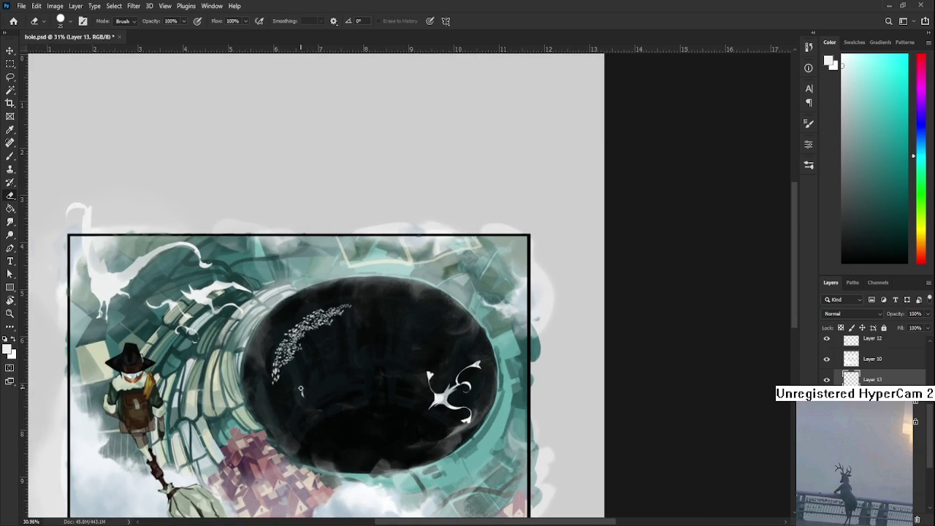
{"action": "key", "text": "b"}
{"action": "key", "text": "e"}
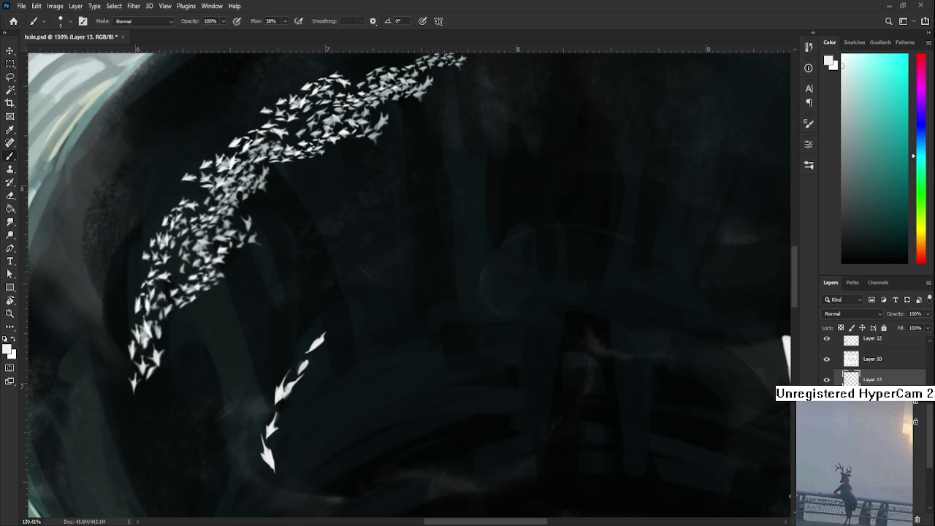
- Zoom in on the bird trail and erase stray parts of a small white bird stroke on Layer 13
{"action": "left_click_drag", "start_coordinate": [386, 417], "coordinate": [376, 415]}
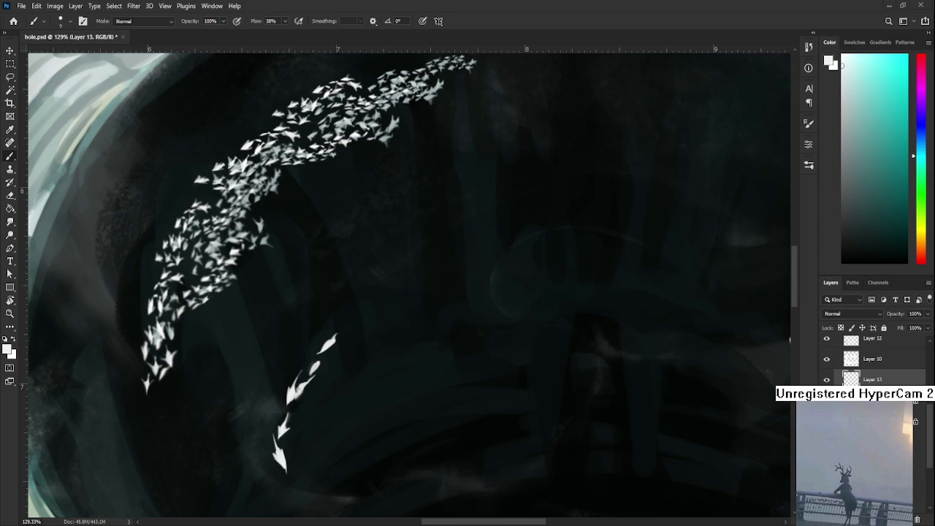
{"action": "scroll", "coordinate": [350, 382], "scroll_direction": "up", "scroll_amount": 3}
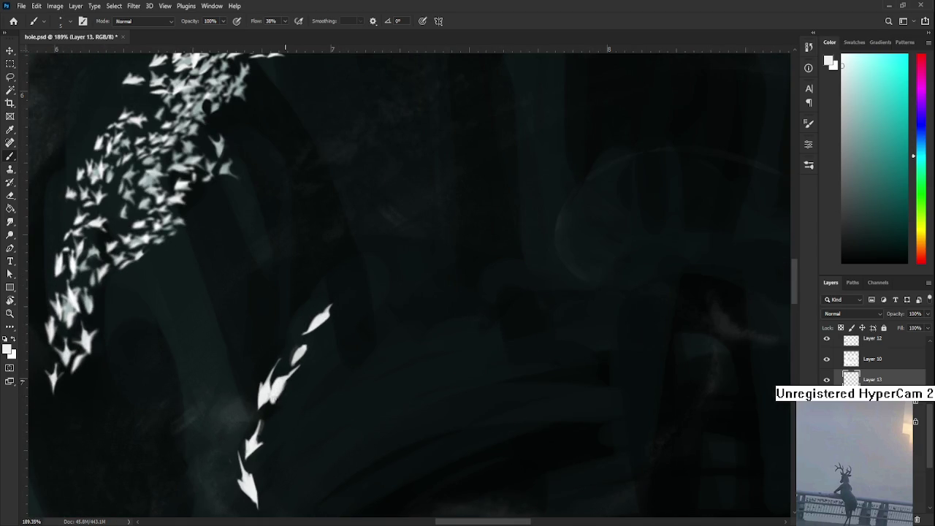
{"action": "key", "text": "e"}
{"action": "left_click_drag", "start_coordinate": [287, 385], "coordinate": [274, 398]}
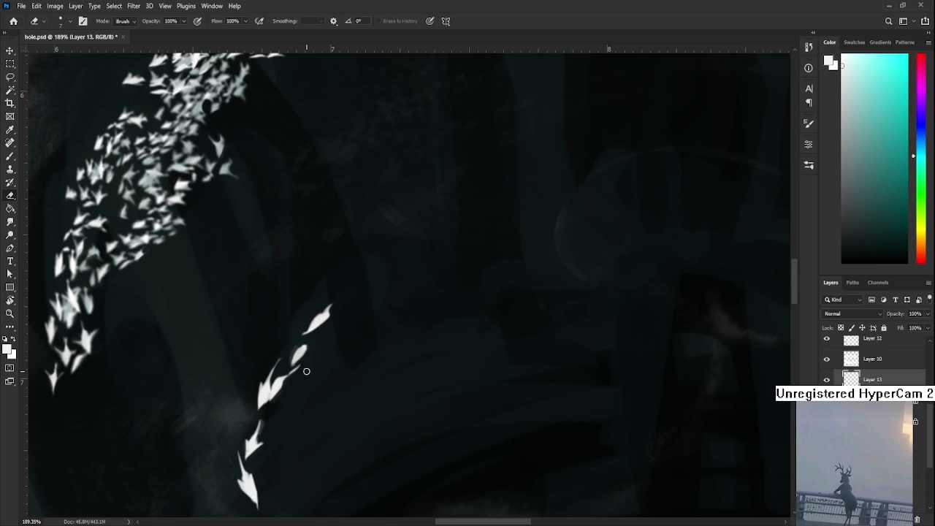
{"action": "key", "text": "b"}
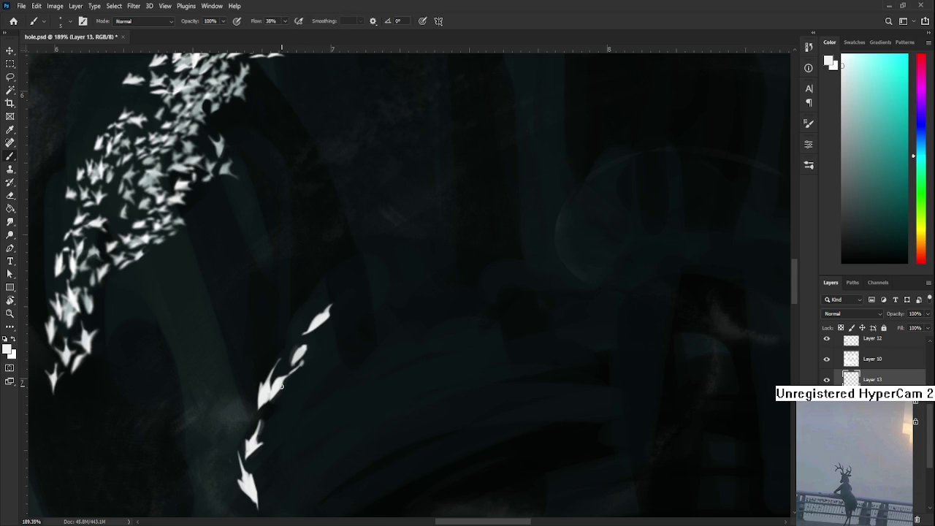
{"action": "key", "text": "e"}
- Trim the lower-left edge of the leading small bird to sharpen its shape
{"action": "scroll", "coordinate": [279, 371], "scroll_direction": "up", "scroll_amount": 2}
{"action": "scroll", "coordinate": [278, 371], "scroll_direction": "right", "scroll_amount": 1}
{"action": "key", "text": "b"}
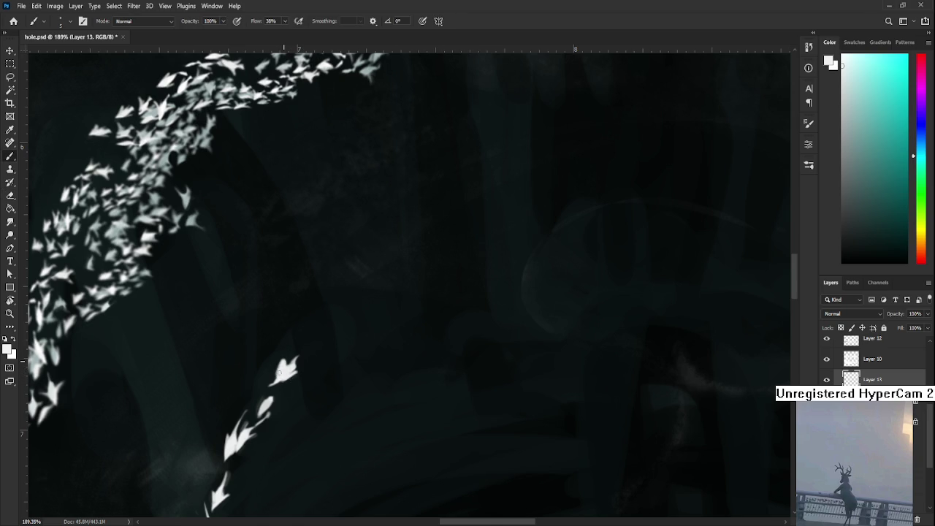
{"action": "key", "text": "e"}
{"action": "left_click_drag", "start_coordinate": [273, 379], "coordinate": [281, 353]}
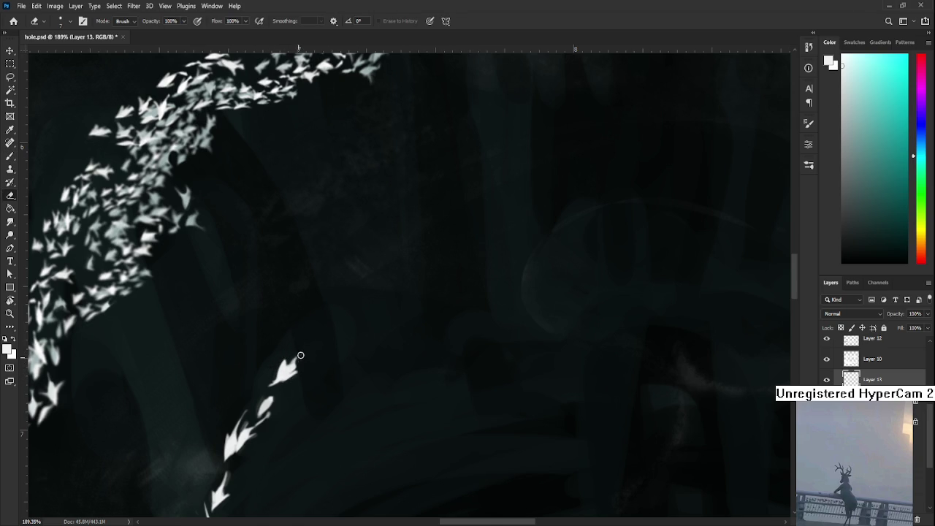
{"action": "scroll", "coordinate": [353, 364], "scroll_direction": "down", "scroll_amount": 3}
{"action": "scroll", "coordinate": [353, 364], "scroll_direction": "down", "scroll_amount": 3}
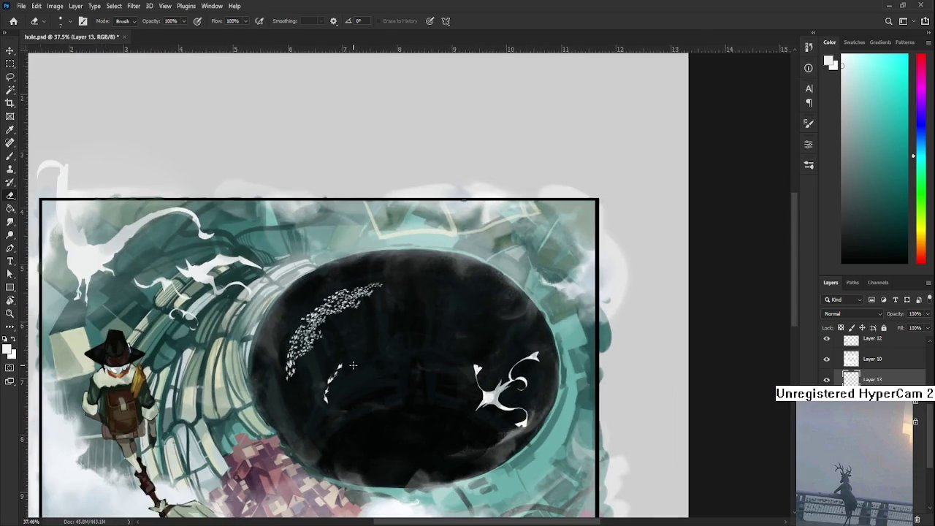
- Lasso the lower streak of white birds and copy it onto a new layer
{"action": "scroll", "coordinate": [353, 365], "scroll_direction": "up", "scroll_amount": 3}
{"action": "scroll", "coordinate": [353, 364], "scroll_direction": "down", "scroll_amount": 2}
{"action": "scroll", "coordinate": [352, 365], "scroll_direction": "down", "scroll_amount": 1}
{"action": "scroll", "coordinate": [356, 380], "scroll_direction": "up", "scroll_amount": 1}
{"action": "scroll", "coordinate": [359, 396], "scroll_direction": "up", "scroll_amount": 2}
{"action": "scroll", "coordinate": [360, 395], "scroll_direction": "down", "scroll_amount": 1}
{"action": "scroll", "coordinate": [350, 387], "scroll_direction": "down", "scroll_amount": 2}
{"action": "scroll", "coordinate": [339, 380], "scroll_direction": "up", "scroll_amount": 1}
{"action": "scroll", "coordinate": [337, 374], "scroll_direction": "up", "scroll_amount": 2}
{"action": "scroll", "coordinate": [337, 374], "scroll_direction": "up", "scroll_amount": 1}
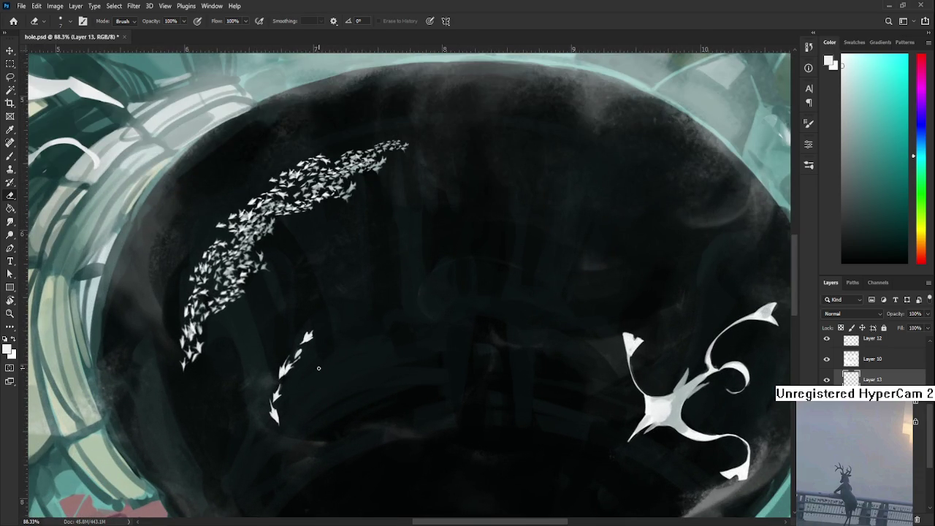
{"action": "key", "text": "l"}
{"action": "mouse_move", "coordinate": [301, 398]}
{"action": "left_mouse_down"}
{"action": "mouse_move", "coordinate": [358, 322]}
{"action": "mouse_move", "coordinate": [330, 432]}
{"action": "left_mouse_up"}
{"action": "key", "text": "ctrl+j"}
- Move the copied bird section down and rotate it to continue the trail
{"action": "key", "text": "ctrl+t"}
{"action": "left_click_drag", "start_coordinate": [365, 407], "coordinate": [367, 390]}
{"action": "left_click_drag", "start_coordinate": [296, 383], "coordinate": [289, 457]}
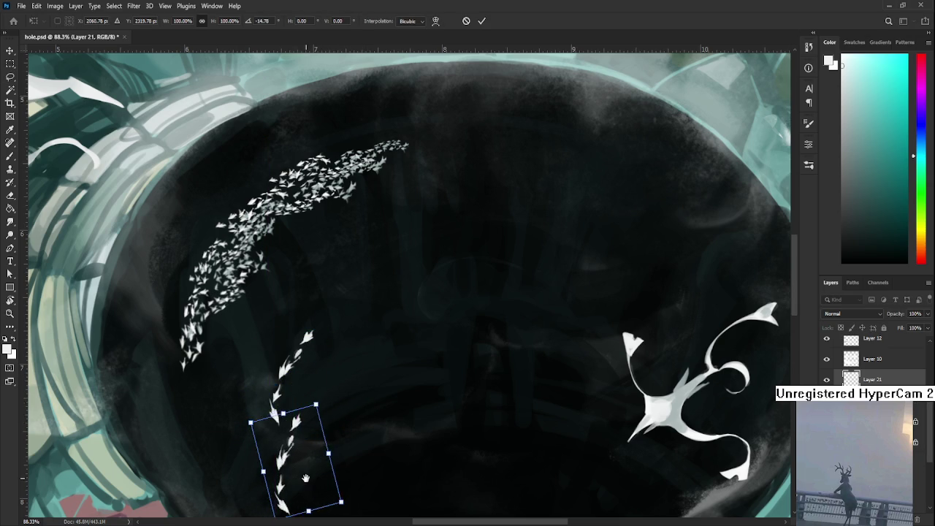
{"action": "left_click_drag", "start_coordinate": [343, 438], "coordinate": [339, 403]}
{"action": "left_click_drag", "start_coordinate": [276, 342], "coordinate": [281, 336]}
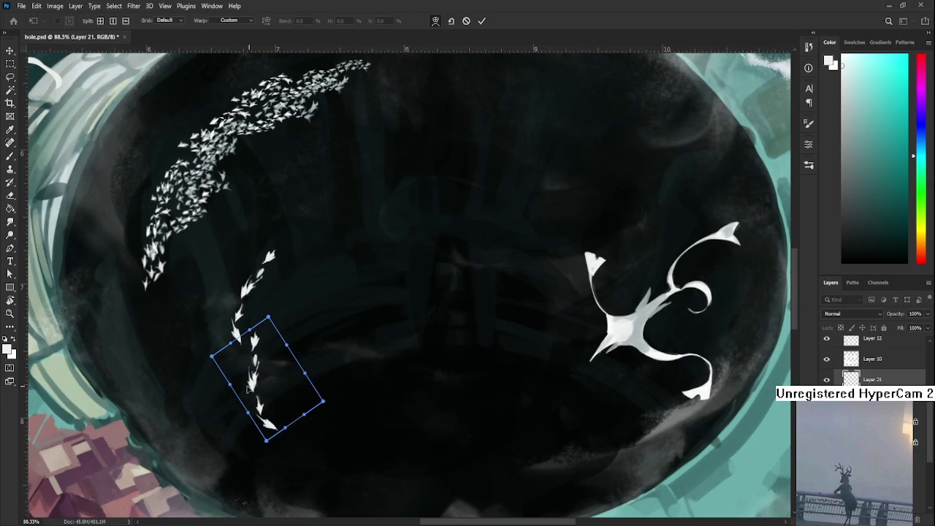
- Warp the copied streak so it curves down into a thin tail, then commit
{"action": "left_click_drag", "start_coordinate": [232, 376], "coordinate": [240, 390]}
{"action": "left_click_drag", "start_coordinate": [252, 345], "coordinate": [247, 351]}
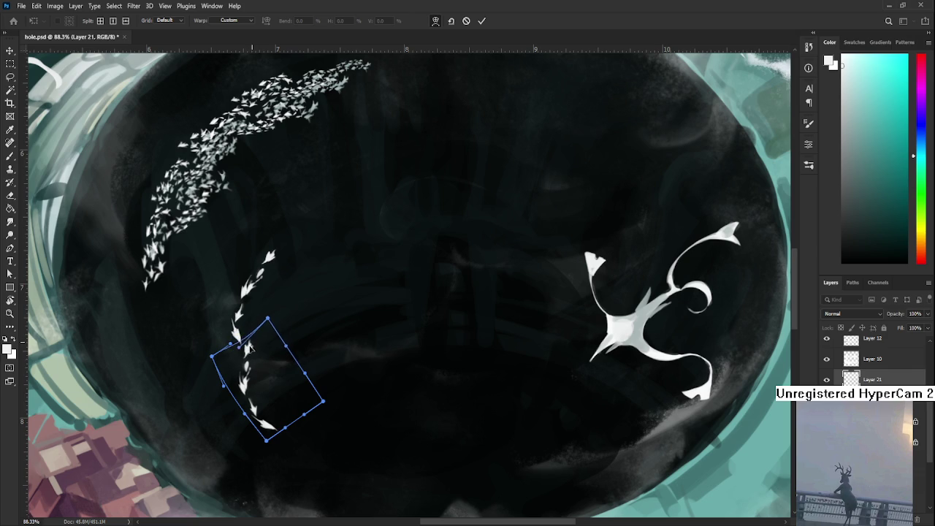
{"action": "mouse_move", "coordinate": [268, 443]}
{"action": "left_mouse_down"}
{"action": "mouse_move", "coordinate": [286, 452]}
{"action": "mouse_move", "coordinate": [304, 434]}
{"action": "left_mouse_up"}
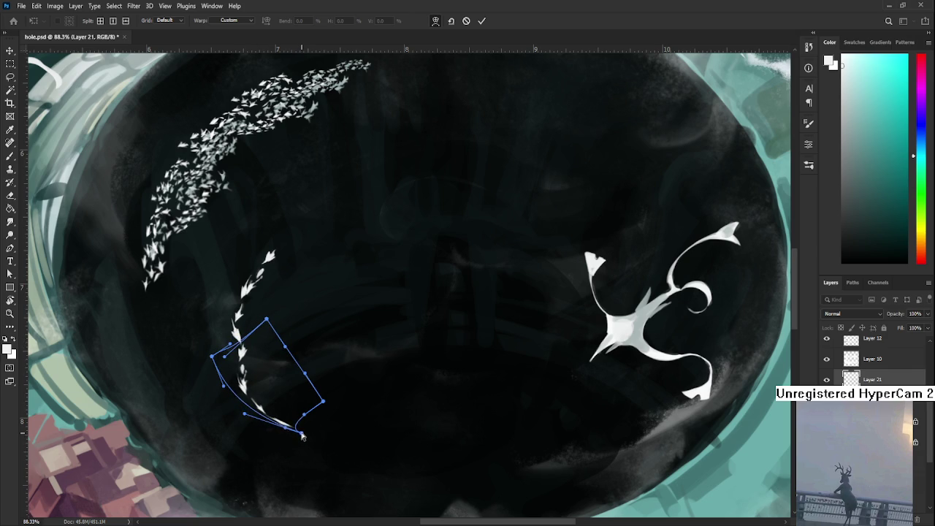
{"action": "key", "text": "Return"}
{"action": "scroll", "coordinate": [304, 435], "scroll_direction": "down", "scroll_amount": 3}
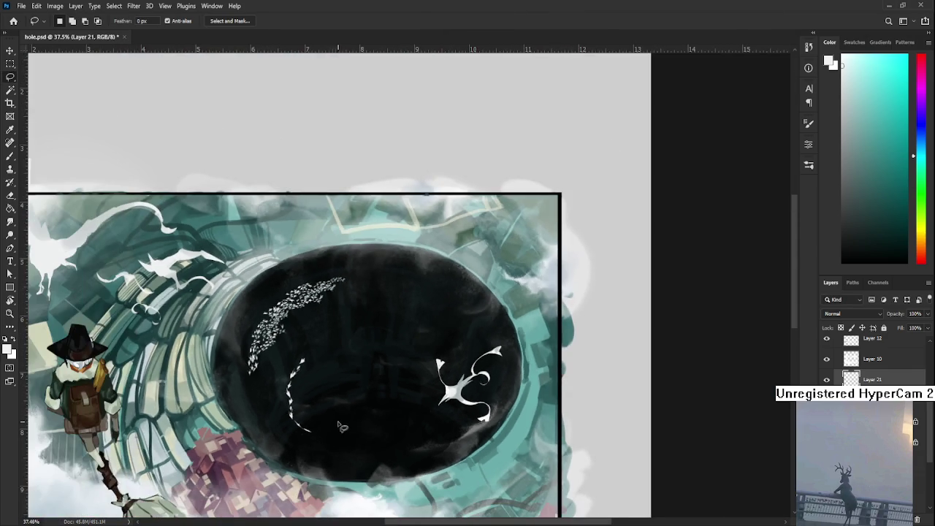
{"action": "scroll", "coordinate": [334, 429], "scroll_direction": "up", "scroll_amount": 2}
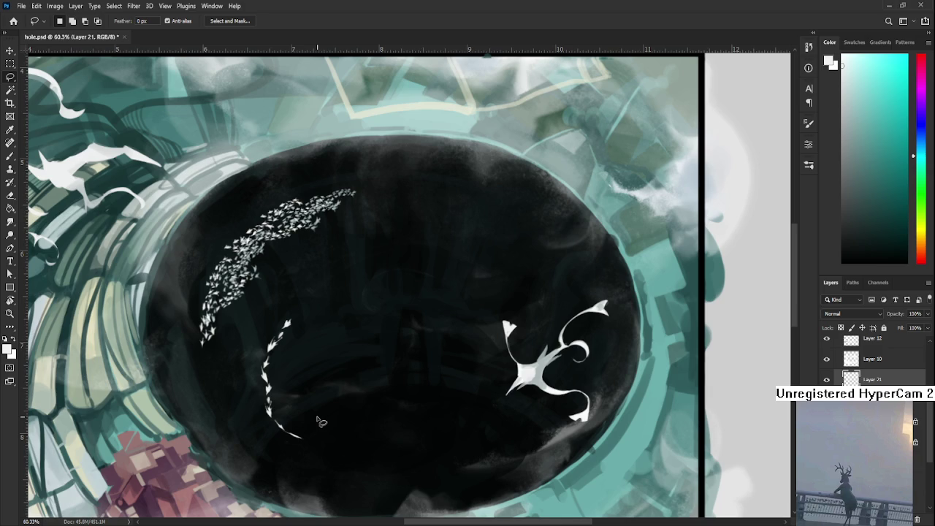
{"action": "scroll", "coordinate": [319, 421], "scroll_direction": "down", "scroll_amount": 1}
{"action": "scroll", "coordinate": [319, 422], "scroll_direction": "down", "scroll_amount": 1}
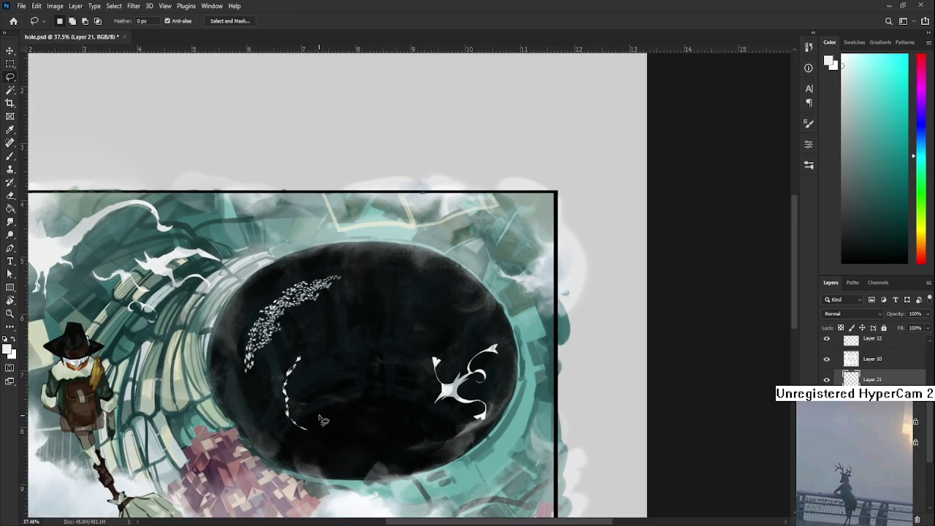
{"action": "scroll", "coordinate": [317, 421], "scroll_direction": "up", "scroll_amount": 2}
{"action": "scroll", "coordinate": [319, 420], "scroll_direction": "up", "scroll_amount": 2}
{"action": "scroll", "coordinate": [321, 420], "scroll_direction": "up", "scroll_amount": 2}
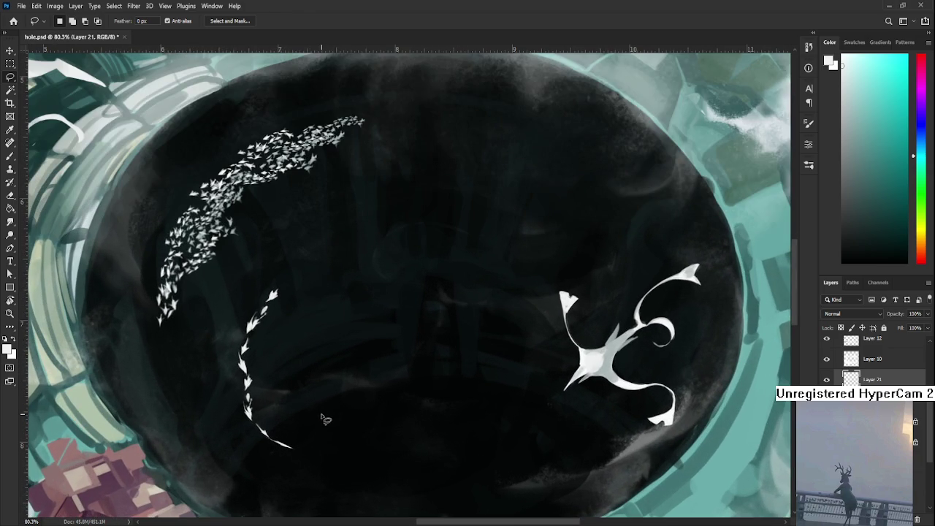
{"action": "scroll", "coordinate": [354, 442], "scroll_direction": "down", "scroll_amount": 1}
{"action": "scroll", "coordinate": [353, 442], "scroll_direction": "down", "scroll_amount": 1}
{"action": "scroll", "coordinate": [353, 442], "scroll_direction": "down", "scroll_amount": 1}
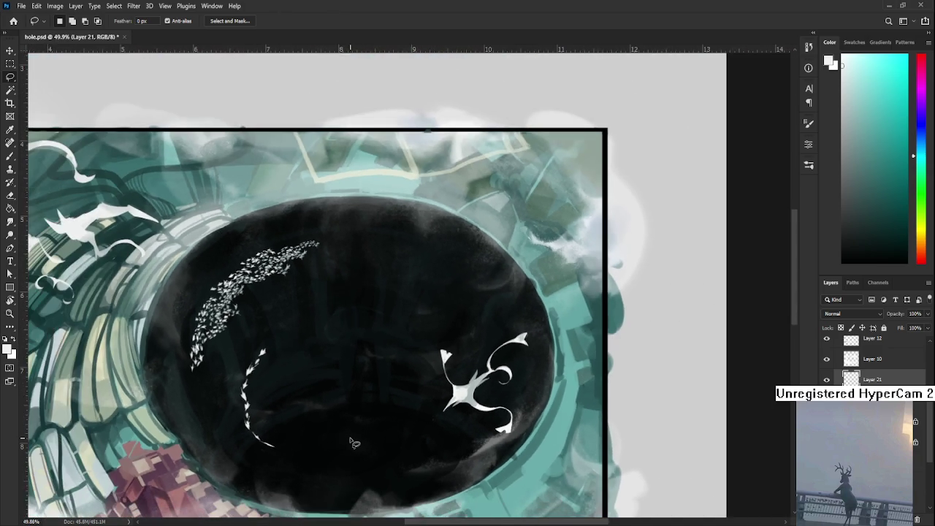
{"action": "scroll", "coordinate": [353, 441], "scroll_direction": "down", "scroll_amount": 1}
{"action": "scroll", "coordinate": [353, 442], "scroll_direction": "up", "scroll_amount": 2}
{"action": "scroll", "coordinate": [353, 442], "scroll_direction": "up", "scroll_amount": 1}
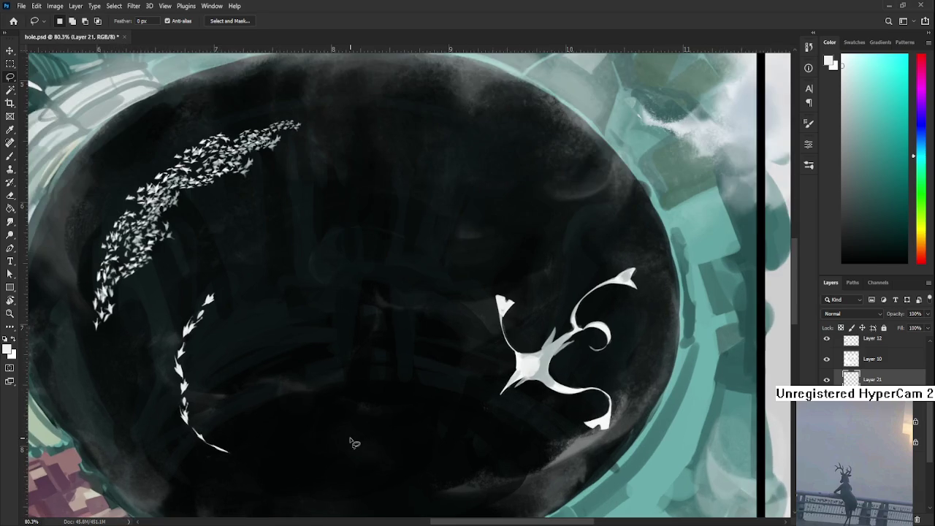
{"action": "scroll", "coordinate": [367, 457], "scroll_direction": "up", "scroll_amount": 1}
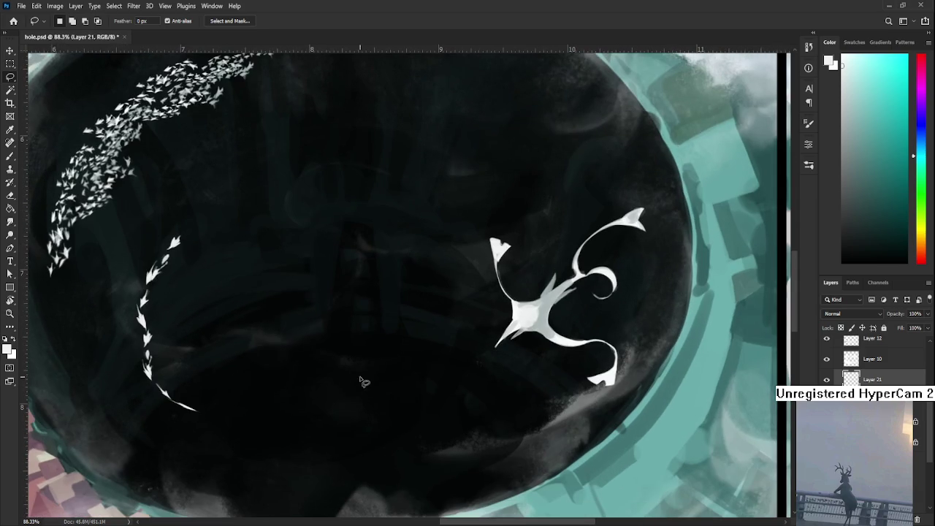
- Paint a small hooked white bird below the curving streak
{"action": "key", "text": "b"}
{"action": "key", "text": "e"}
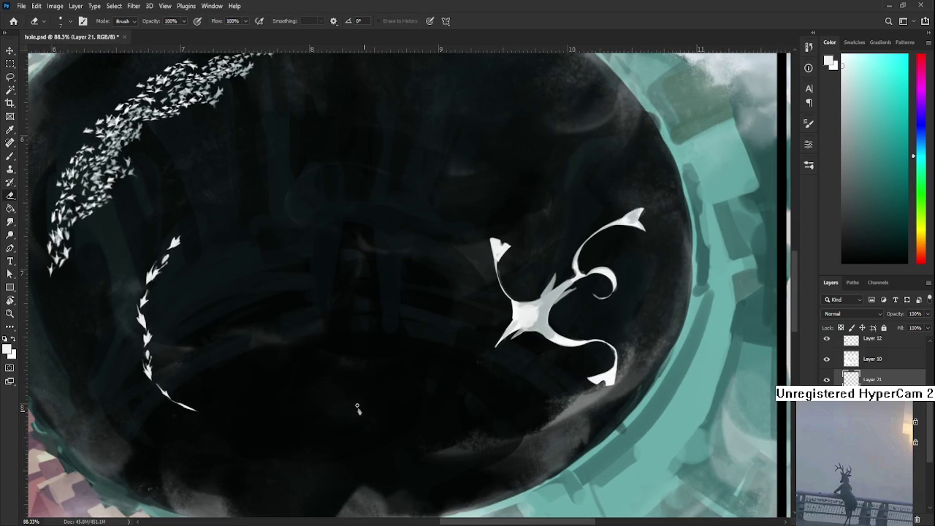
{"action": "key", "text": "b"}
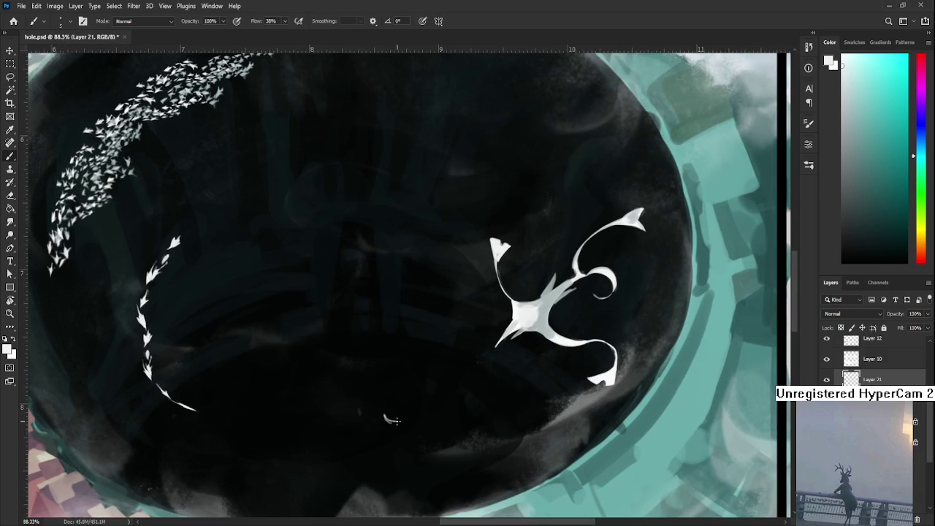
{"action": "key", "text": "e"}
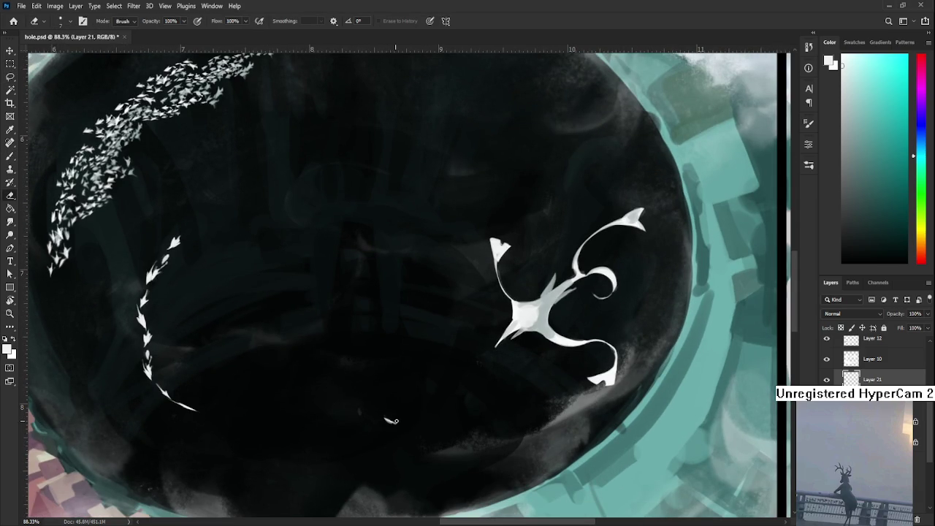
{"action": "key", "text": "b"}
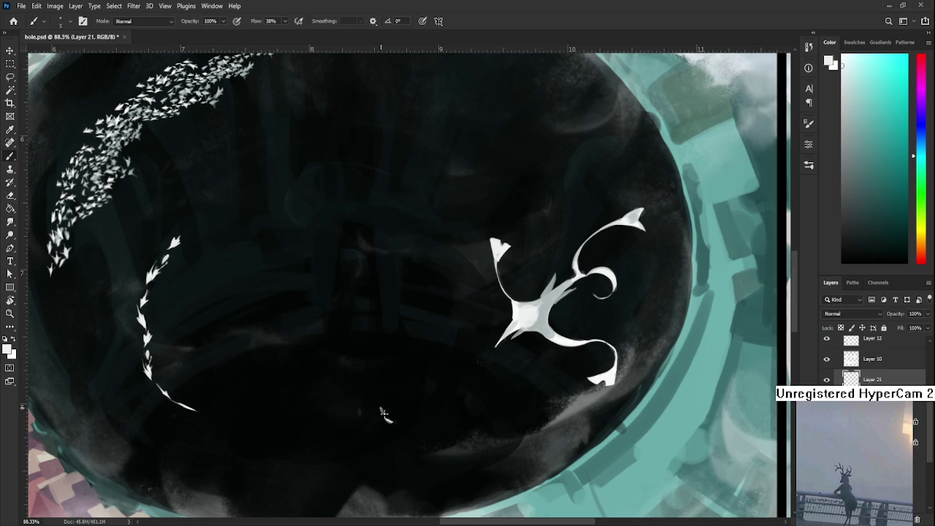
{"action": "key", "text": "e"}
{"action": "key", "text": "b"}
{"action": "key", "text": "e"}
{"action": "key", "text": "b"}
{"action": "left_click_drag", "start_coordinate": [385, 414], "coordinate": [393, 421]}
- Reshape the lone bird into a slender streak extending upward
{"action": "key", "text": "e"}
{"action": "key", "text": "b"}
{"action": "key", "text": "e"}
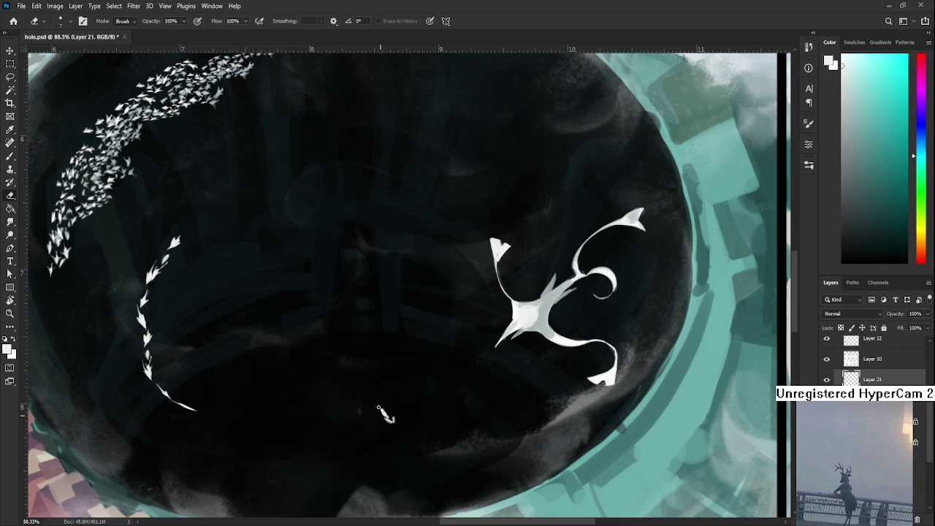
{"action": "left_click_drag", "start_coordinate": [388, 417], "coordinate": [375, 395]}
{"action": "key", "text": "b"}
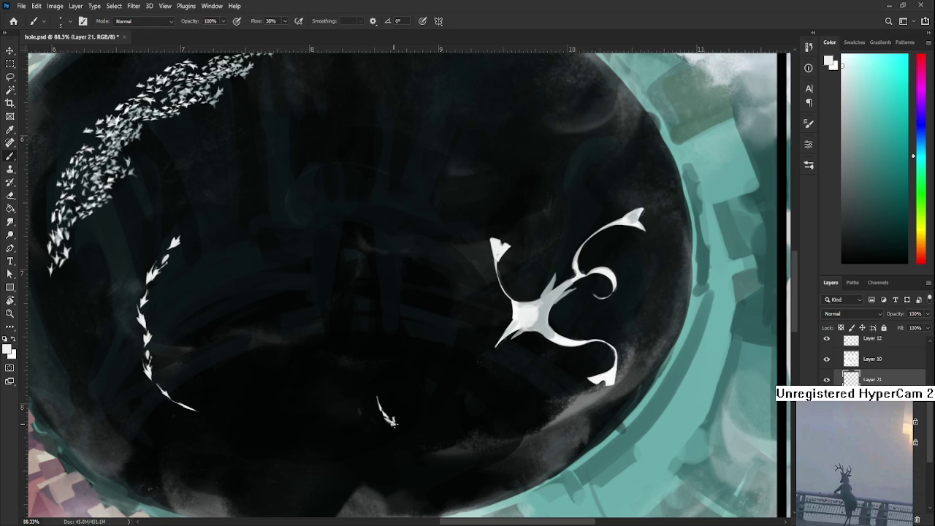
{"action": "key", "text": "e"}
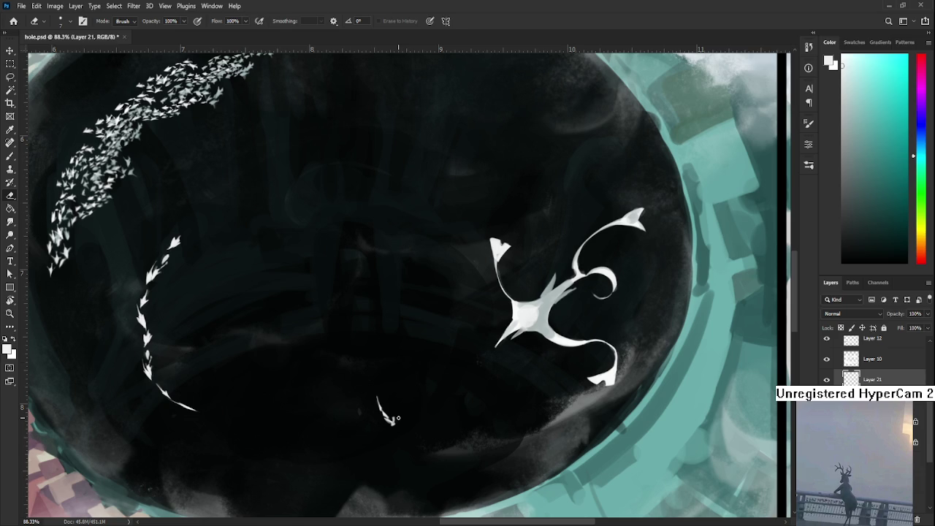
- Reshape the upper end of the small lone bird low in the hole
{"action": "left_click_drag", "start_coordinate": [377, 399], "coordinate": [373, 397]}
{"action": "key", "text": "b"}
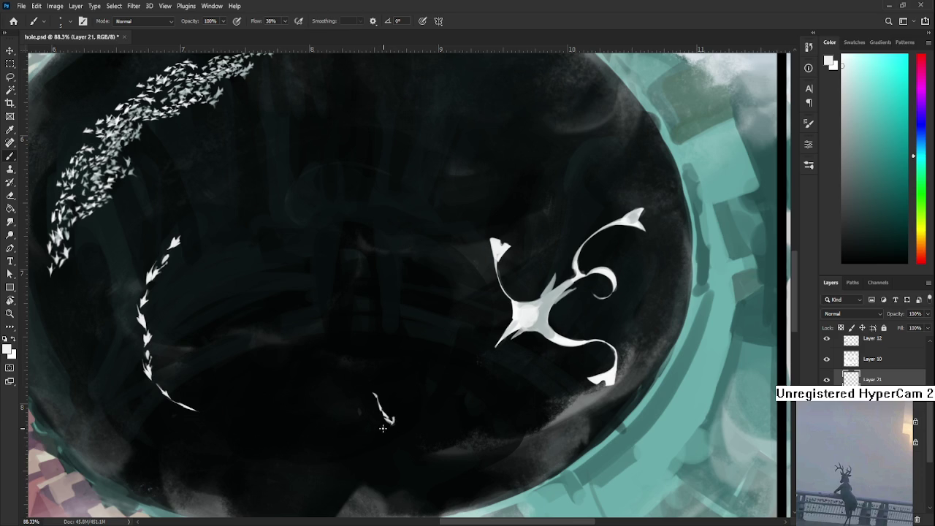
{"action": "key", "text": "e"}
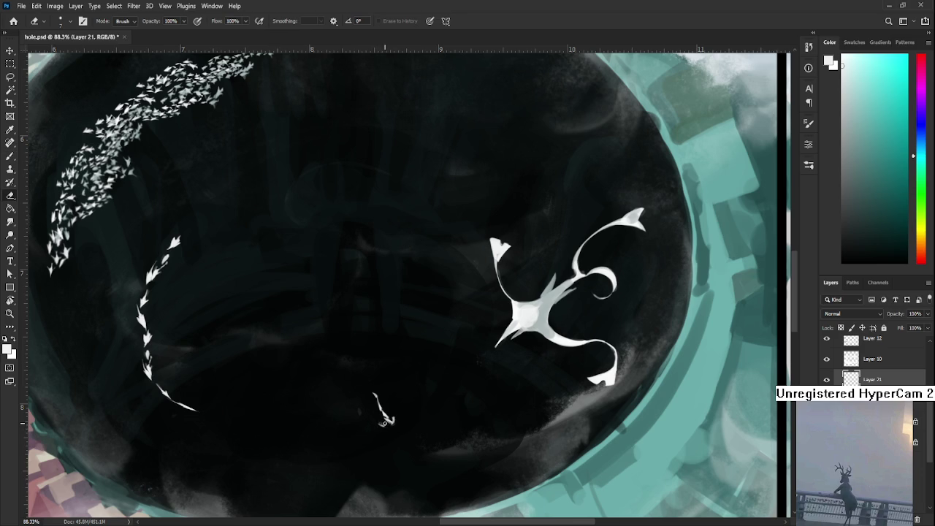
{"action": "key", "text": "b"}
{"action": "key", "text": "e"}
{"action": "key", "text": "b"}
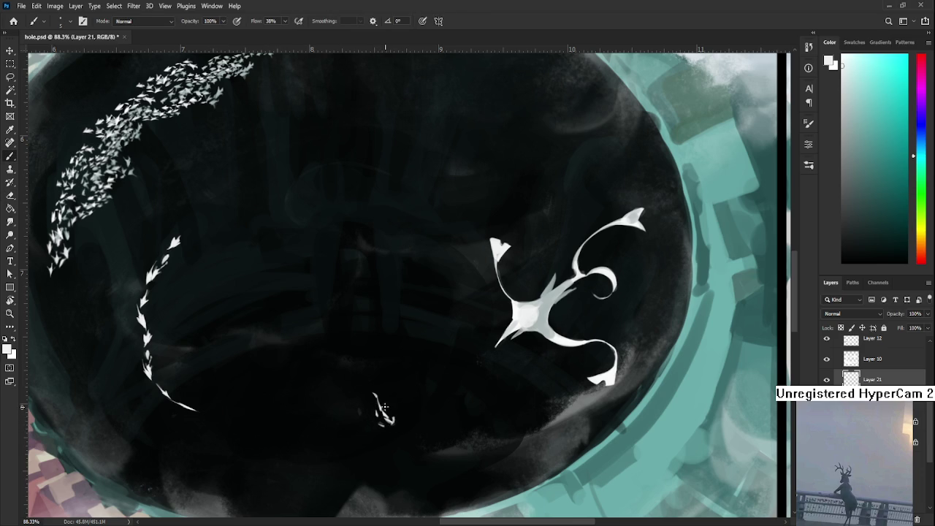
{"action": "key", "text": "e"}
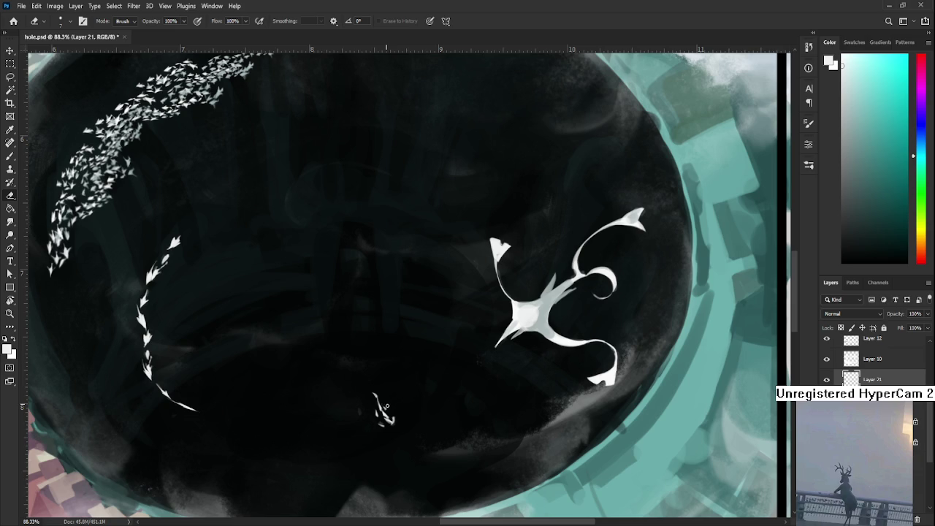
{"action": "key", "text": "b"}
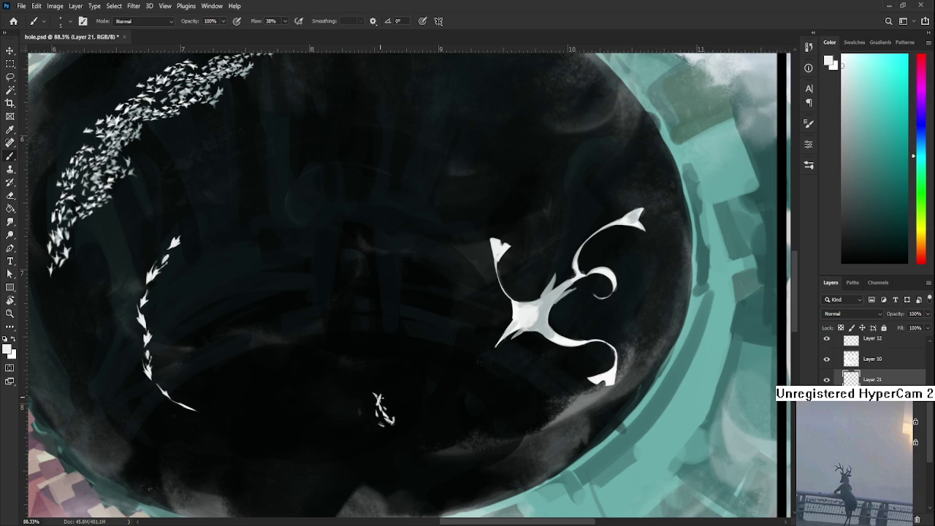
{"action": "key", "text": "e"}
{"action": "key", "text": "b"}
{"action": "key", "text": "e"}
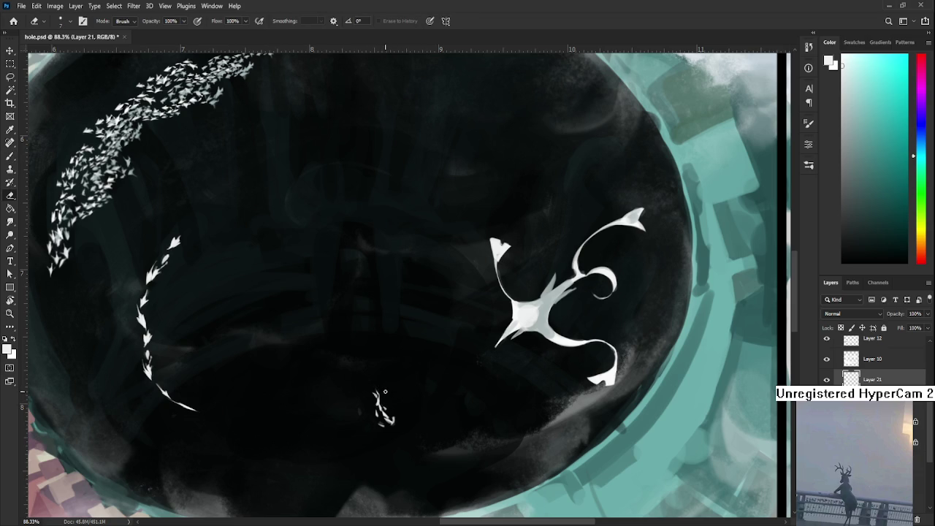
{"action": "key", "text": "b"}
{"action": "key", "text": "e"}
{"action": "key", "text": "b"}
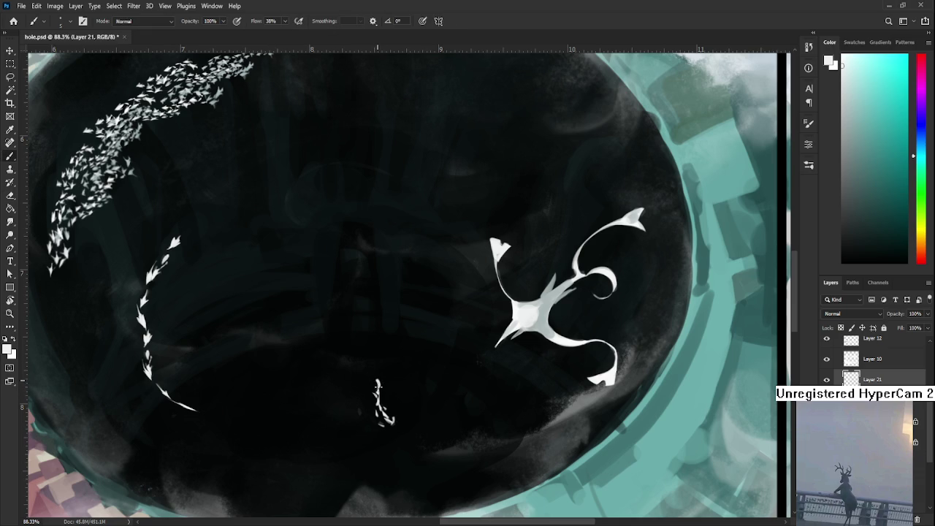
{"action": "key", "text": "e"}
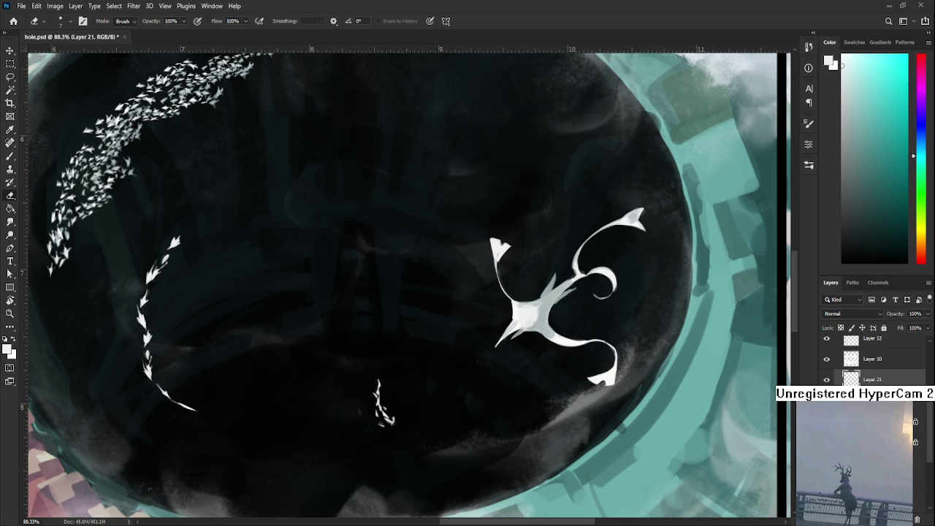
- Add a small white mark atop the tiny figure, forming a short wavy bird column
{"action": "left_click_drag", "start_coordinate": [379, 380], "coordinate": [376, 374]}
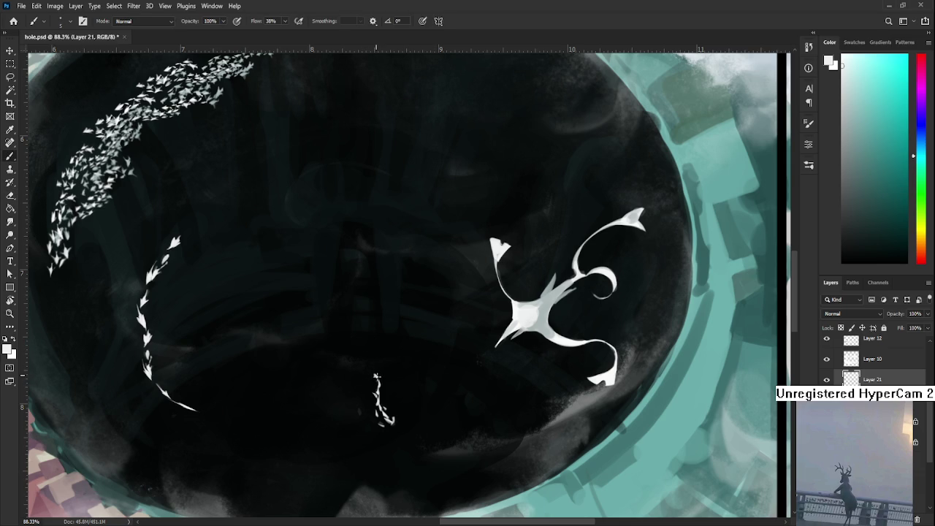
{"action": "key", "text": "b"}
{"action": "key", "text": "e"}
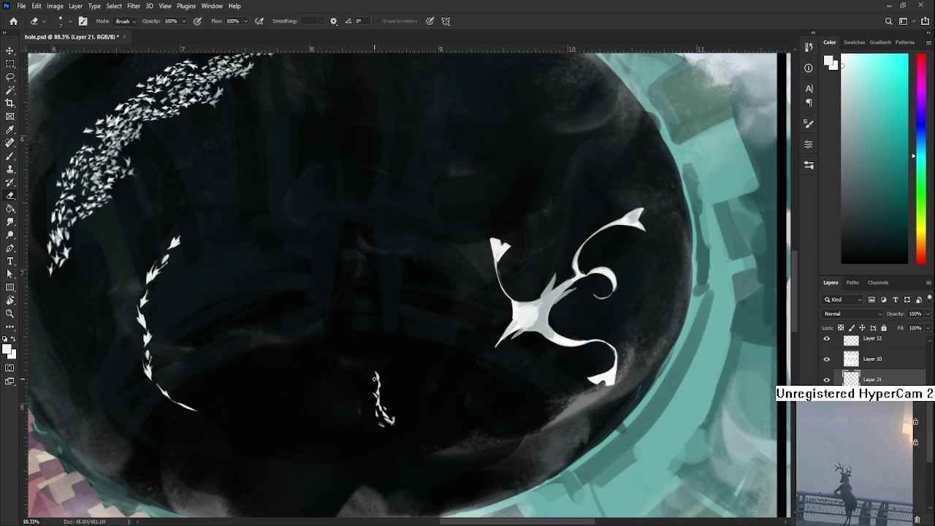
{"action": "scroll", "coordinate": [387, 373], "scroll_direction": "down", "scroll_amount": 2}
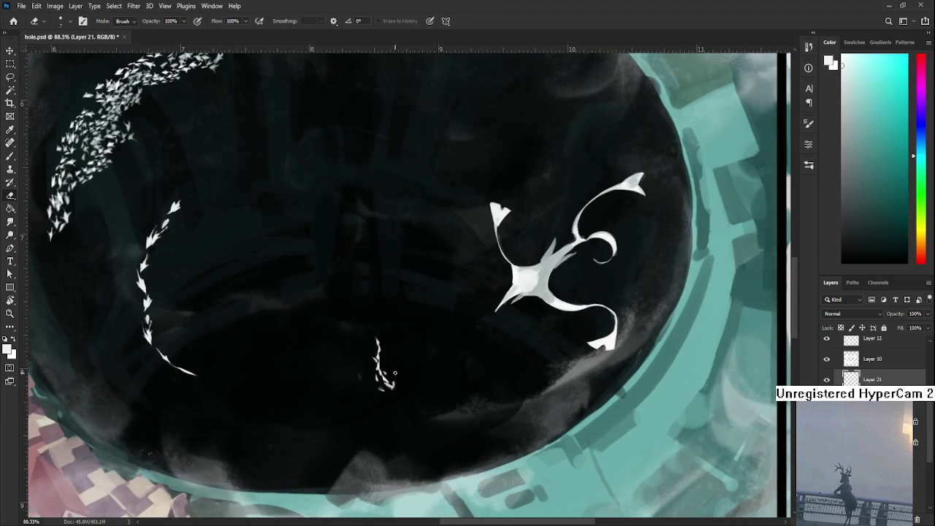
{"action": "key", "text": "b"}
{"action": "key", "text": "e"}
{"action": "scroll", "coordinate": [391, 394], "scroll_direction": "down", "scroll_amount": 3}
{"action": "scroll", "coordinate": [392, 394], "scroll_direction": "down", "scroll_amount": 2}
{"action": "scroll", "coordinate": [391, 394], "scroll_direction": "down", "scroll_amount": 1}
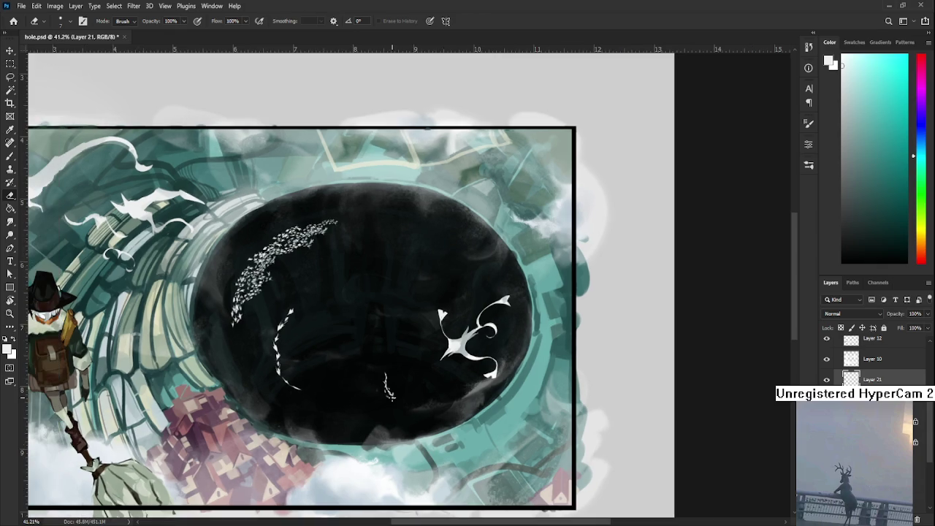
{"action": "scroll", "coordinate": [395, 398], "scroll_direction": "up", "scroll_amount": 2}
{"action": "scroll", "coordinate": [427, 439], "scroll_direction": "down", "scroll_amount": 1}
{"action": "scroll", "coordinate": [426, 438], "scroll_direction": "up", "scroll_amount": 1}
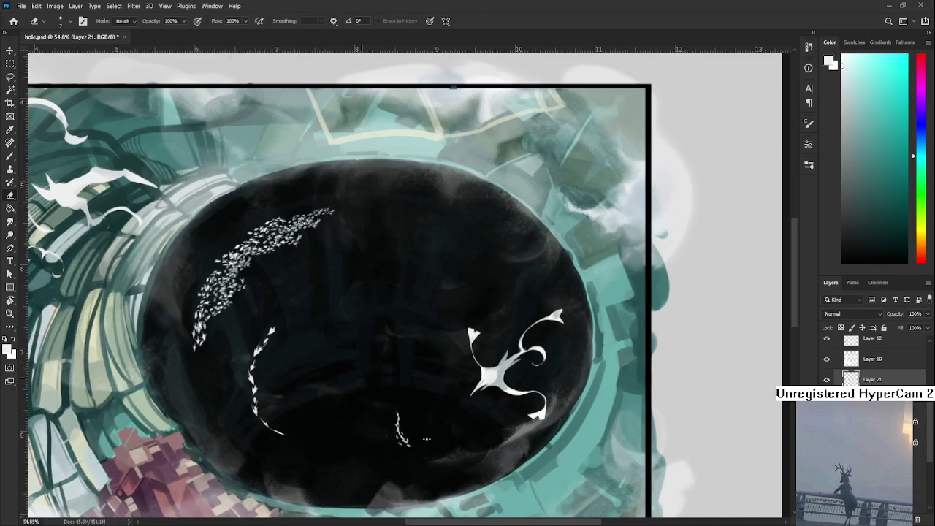
{"action": "scroll", "coordinate": [426, 439], "scroll_direction": "down", "scroll_amount": 2}
{"action": "mouse_move", "coordinate": [428, 434]}
{"action": "left_mouse_down"}
{"action": "mouse_move", "coordinate": [441, 371]}
{"action": "mouse_move", "coordinate": [465, 374]}
{"action": "mouse_move", "coordinate": [440, 366]}
{"action": "left_mouse_up"}
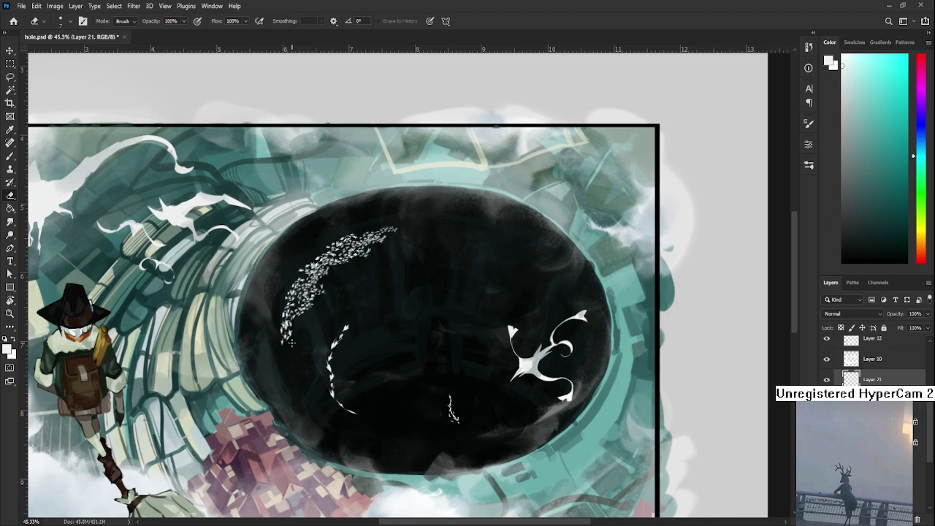
{"action": "scroll", "coordinate": [289, 347], "scroll_direction": "up", "scroll_amount": 1}
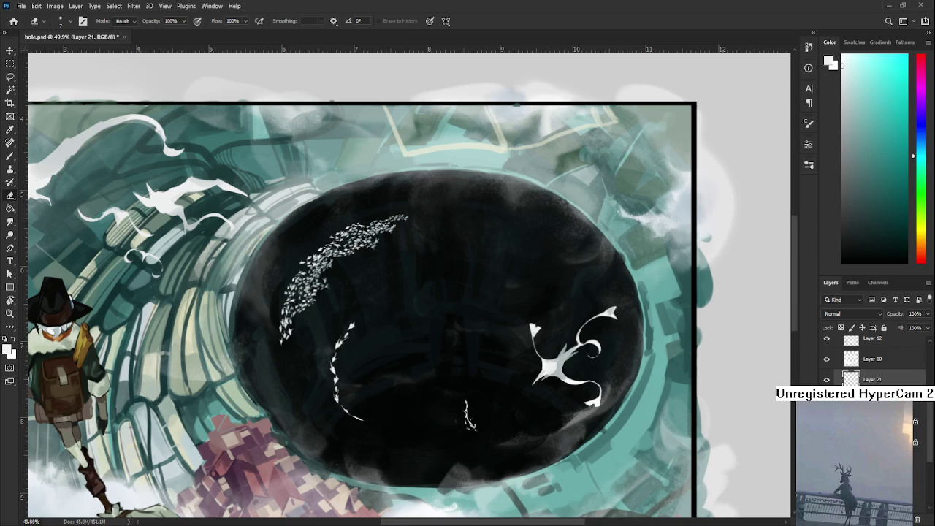
{"action": "scroll", "coordinate": [131, 363], "scroll_direction": "down", "scroll_amount": 1}
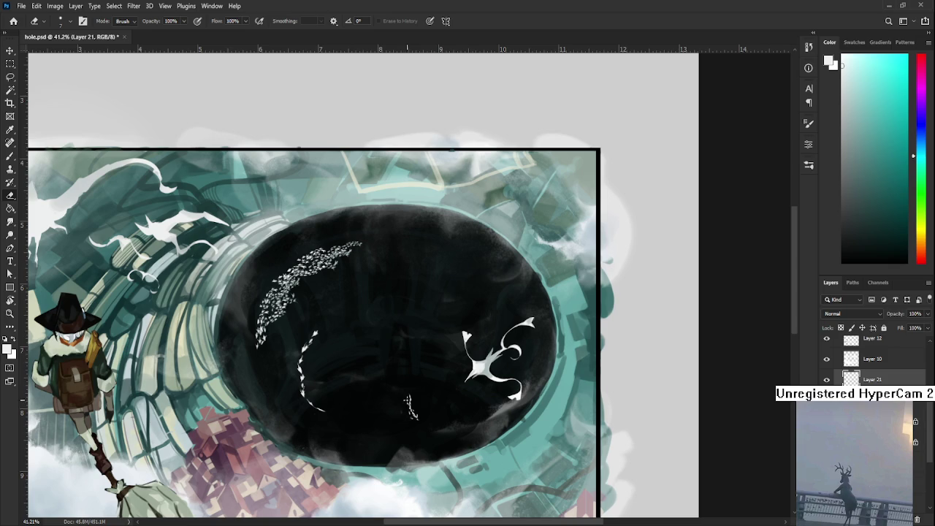
{"action": "scroll", "coordinate": [378, 393], "scroll_direction": "down", "scroll_amount": 1}
{"action": "key", "text": "b"}
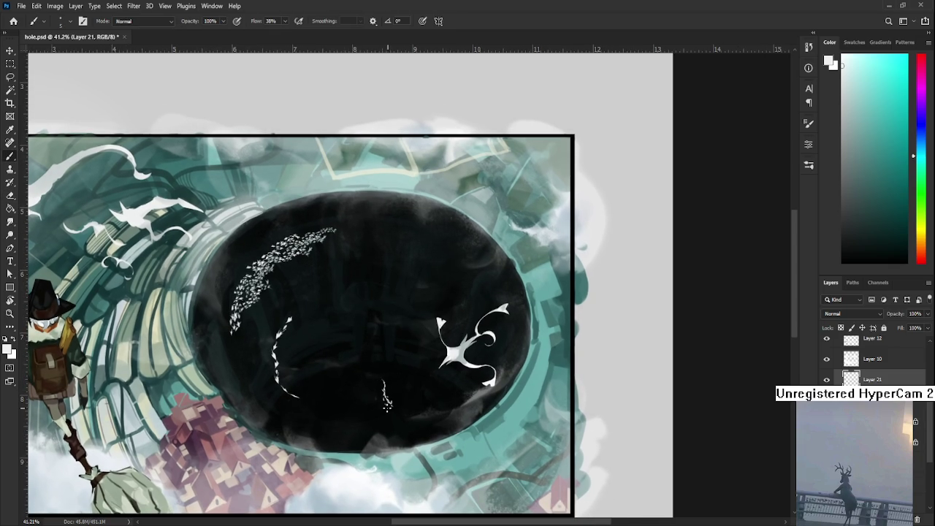
{"action": "key", "text": "l"}
- Copy the tiny white figure to a new layer, rotate it about 21.7° and place it below-right
{"action": "left_click_drag", "start_coordinate": [400, 415], "coordinate": [401, 412]}
{"action": "key", "text": "ctrl+j"}
{"action": "key", "text": "ctrl+t"}
{"action": "scroll", "coordinate": [400, 398], "scroll_direction": "up", "scroll_amount": 3}
{"action": "left_click_drag", "start_coordinate": [438, 376], "coordinate": [427, 409]}
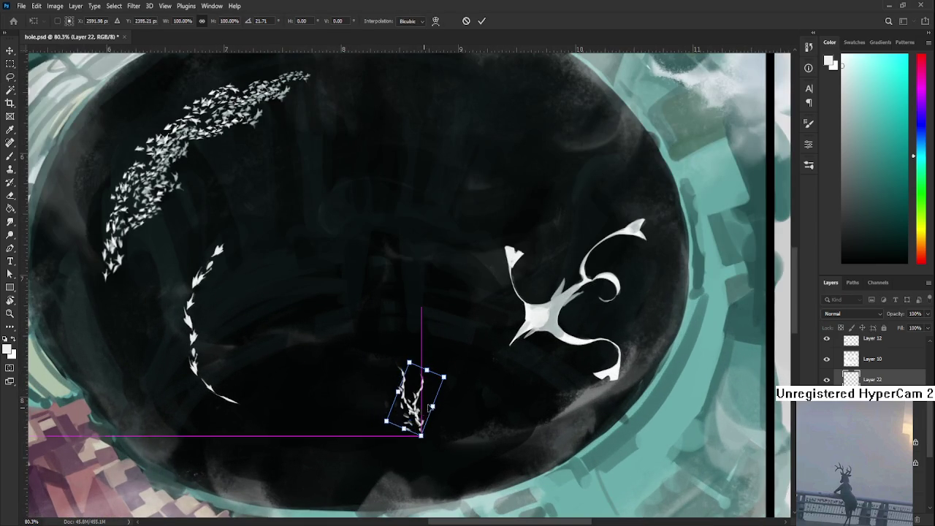
{"action": "mouse_move", "coordinate": [428, 411]}
{"action": "left_mouse_down"}
{"action": "mouse_move", "coordinate": [381, 428]}
{"action": "mouse_move", "coordinate": [432, 406]}
{"action": "mouse_move", "coordinate": [424, 397]}
{"action": "mouse_move", "coordinate": [470, 407]}
{"action": "mouse_move", "coordinate": [429, 384]}
{"action": "mouse_move", "coordinate": [445, 404]}
{"action": "mouse_move", "coordinate": [436, 392]}
{"action": "mouse_move", "coordinate": [444, 380]}
{"action": "mouse_move", "coordinate": [450, 413]}
{"action": "mouse_move", "coordinate": [428, 440]}
{"action": "left_mouse_up"}
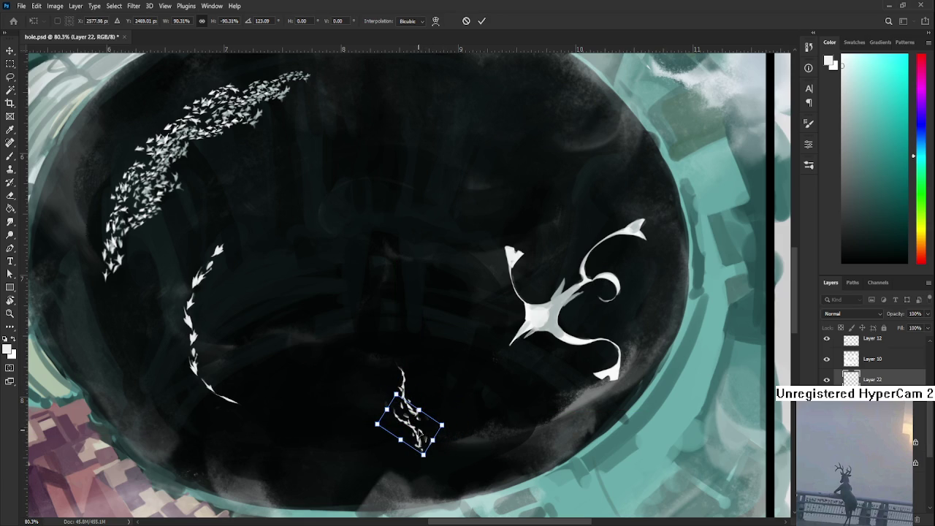
{"action": "key", "text": "Return"}
{"action": "scroll", "coordinate": [421, 440], "scroll_direction": "down", "scroll_amount": 2}
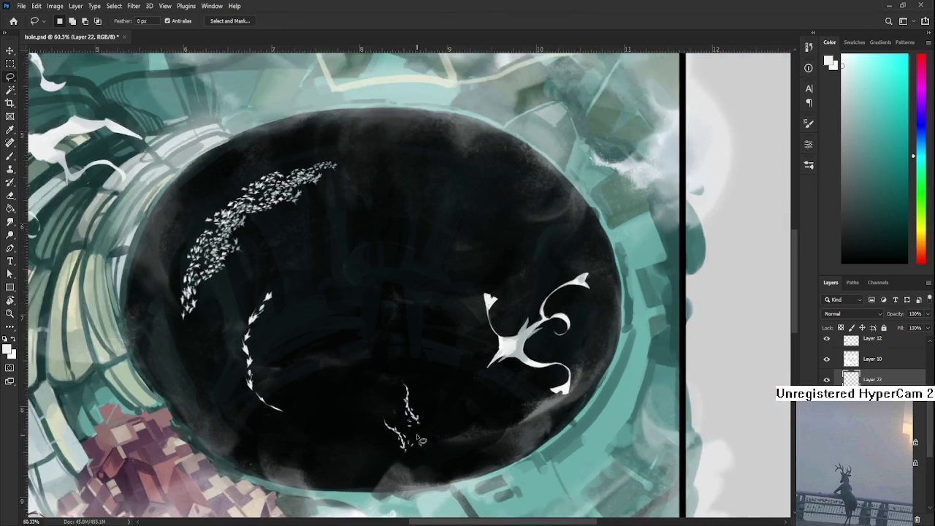
{"action": "scroll", "coordinate": [421, 441], "scroll_direction": "down", "scroll_amount": 3}
{"action": "key", "text": "e"}
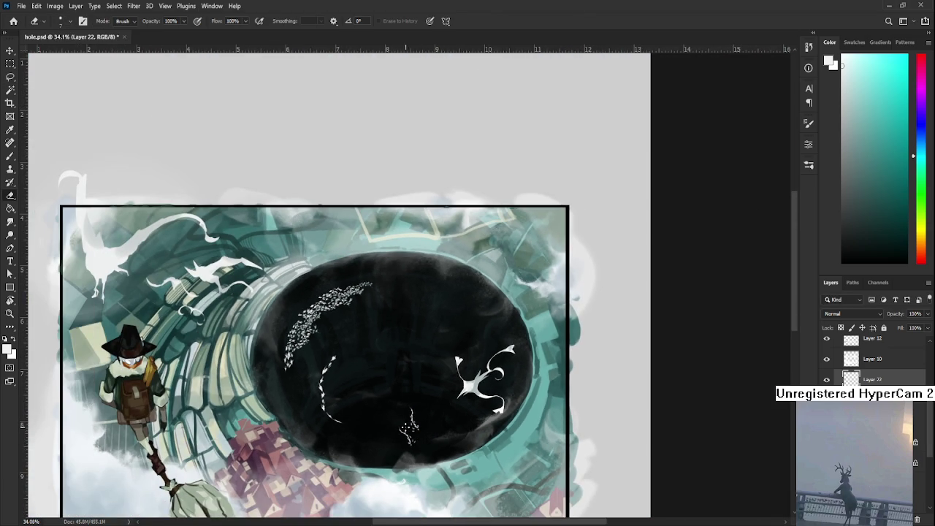
{"action": "key", "text": "bracketright"}
{"action": "key", "text": "bracketright"}
{"action": "key", "text": "bracketright"}
{"action": "key", "text": "bracketright"}
{"action": "key", "text": "bracketright"}
{"action": "key", "text": "bracketright"}
{"action": "left_click_drag", "start_coordinate": [410, 445], "coordinate": [447, 441]}
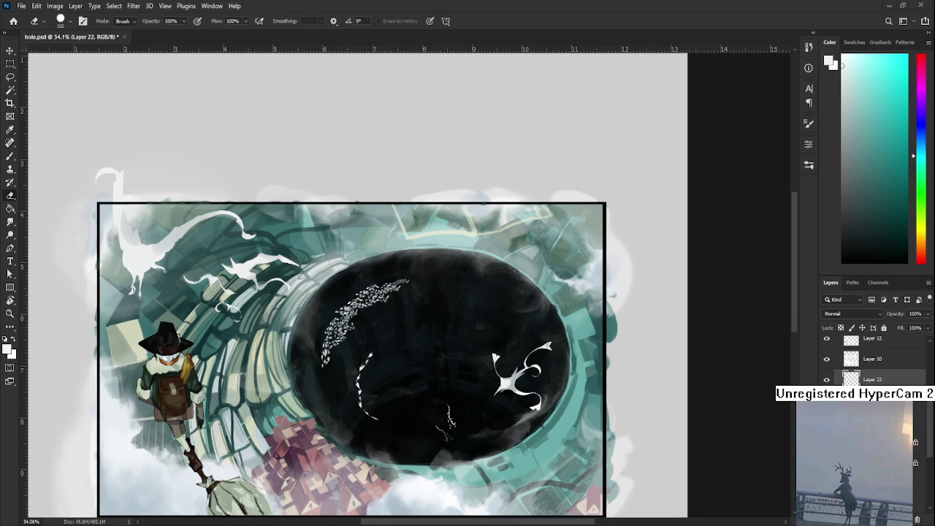
{"action": "scroll", "coordinate": [438, 386], "scroll_direction": "down", "scroll_amount": 2}
{"action": "scroll", "coordinate": [442, 388], "scroll_direction": "down", "scroll_amount": 2}
{"action": "scroll", "coordinate": [424, 307], "scroll_direction": "down", "scroll_amount": 2}
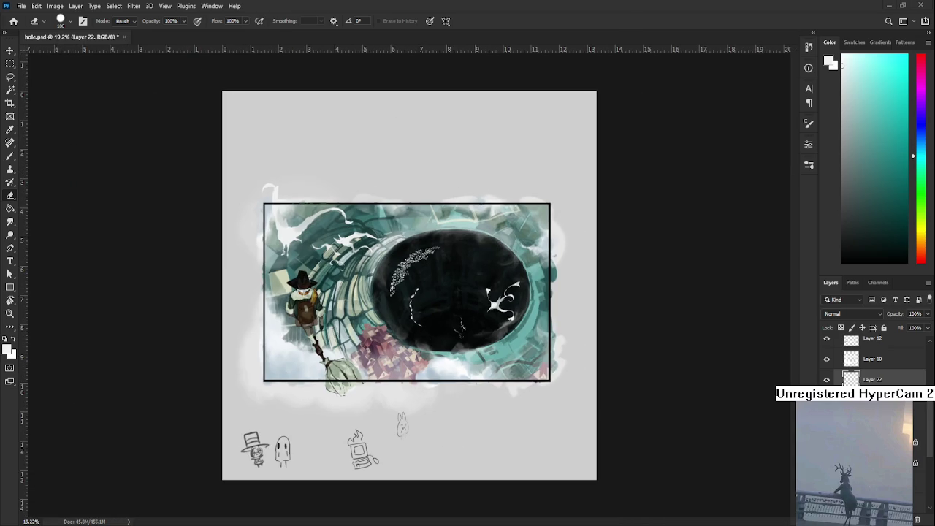
{"action": "scroll", "coordinate": [504, 332], "scroll_direction": "up", "scroll_amount": 2}
{"action": "scroll", "coordinate": [511, 334], "scroll_direction": "up", "scroll_amount": 2}
{"action": "scroll", "coordinate": [522, 335], "scroll_direction": "up", "scroll_amount": 2}
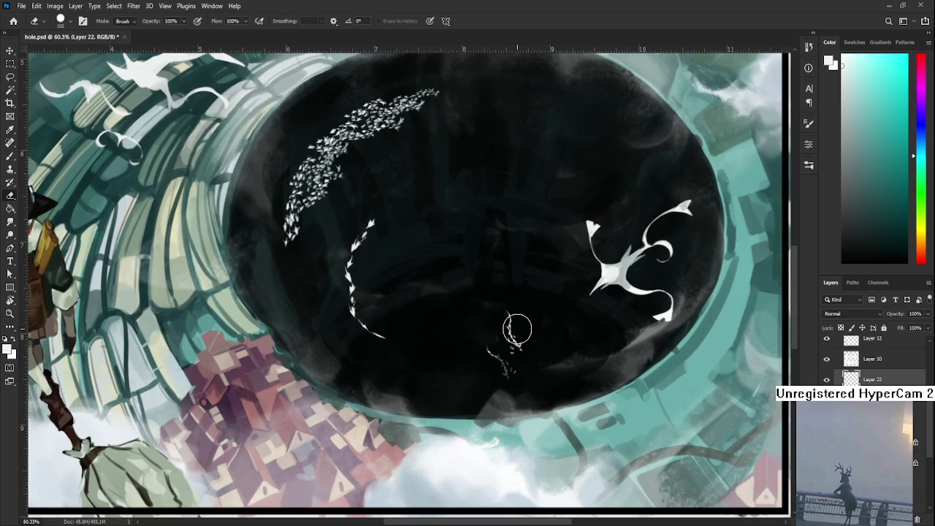
{"action": "left_click_drag", "start_coordinate": [511, 325], "coordinate": [454, 374]}
{"action": "key", "text": "b"}
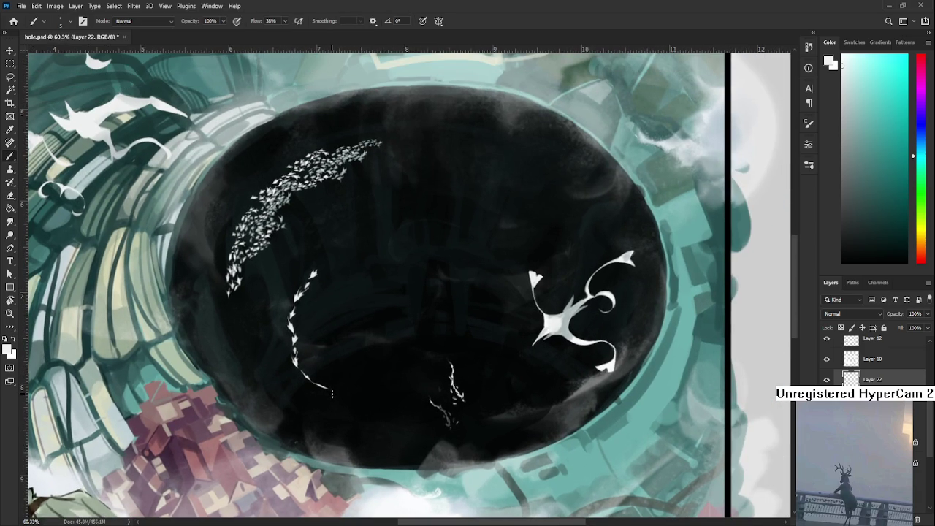
{"action": "key", "text": "e"}
{"action": "scroll", "coordinate": [563, 382], "scroll_direction": "down", "scroll_amount": 2}
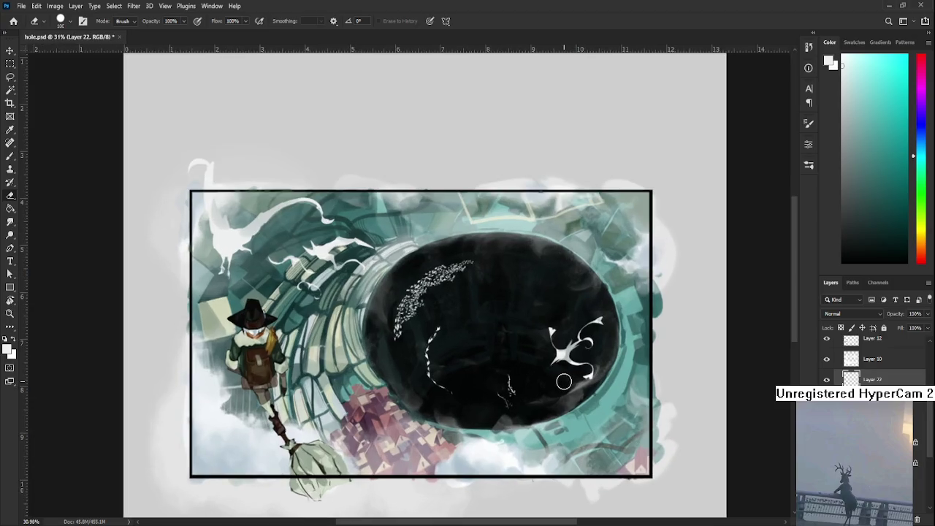
{"action": "scroll", "coordinate": [544, 365], "scroll_direction": "down", "scroll_amount": 2}
{"action": "scroll", "coordinate": [527, 342], "scroll_direction": "down", "scroll_amount": 2}
{"action": "scroll", "coordinate": [527, 342], "scroll_direction": "up", "scroll_amount": 2}
{"action": "scroll", "coordinate": [515, 346], "scroll_direction": "up", "scroll_amount": 1}
{"action": "scroll", "coordinate": [500, 350], "scroll_direction": "up", "scroll_amount": 1}
{"action": "scroll", "coordinate": [486, 356], "scroll_direction": "up", "scroll_amount": 1}
{"action": "key", "text": "b"}
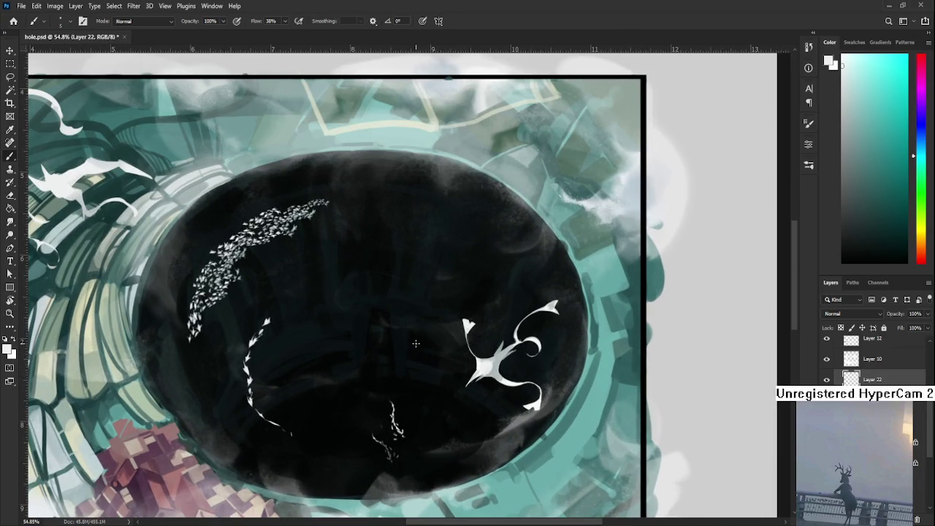
- Paint a thin white leaf-shaped stroke inside the hole beside the big dragon
{"action": "left_click_drag", "start_coordinate": [428, 318], "coordinate": [427, 358]}
{"action": "key", "text": "ctrl+z"}
{"action": "mouse_move", "coordinate": [428, 318]}
{"action": "left_mouse_down"}
{"action": "mouse_move", "coordinate": [427, 357]}
{"action": "mouse_move", "coordinate": [430, 352]}
{"action": "left_mouse_up"}
{"action": "left_click_drag", "start_coordinate": [428, 319], "coordinate": [427, 346]}
- Erase the lower tip of the white stroke to shorten it
{"action": "key", "text": "e"}
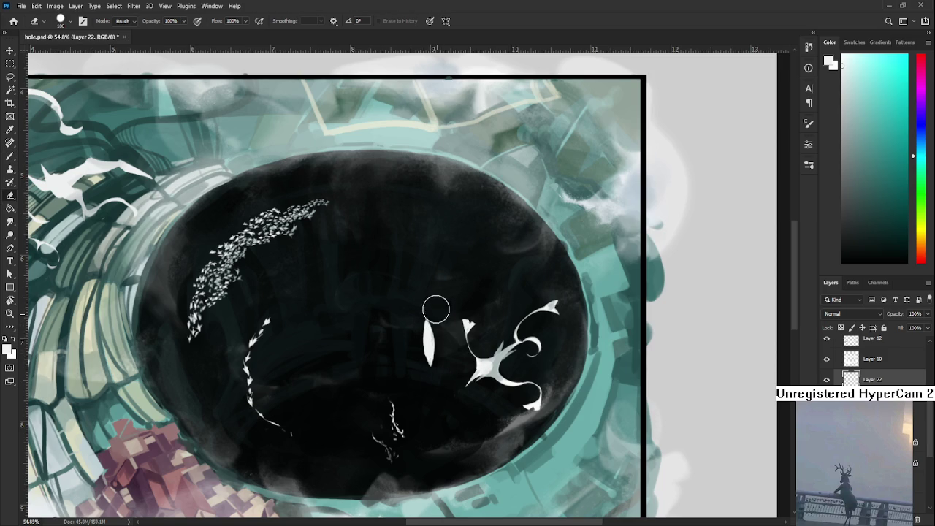
{"action": "key", "text": "b"}
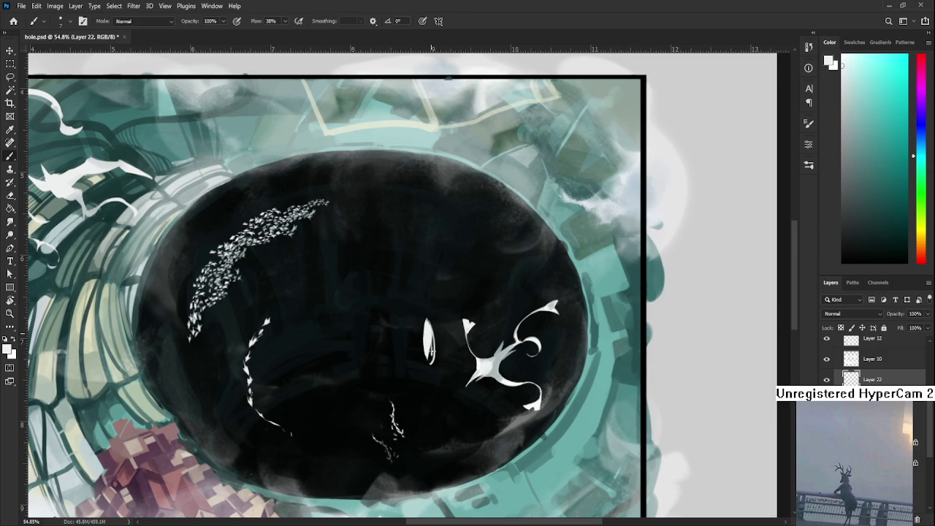
{"action": "key", "text": "e"}
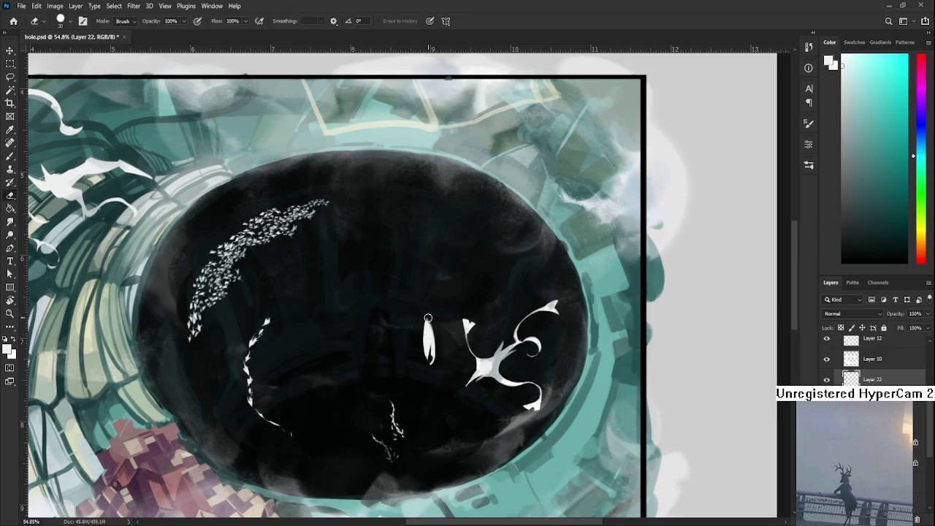
{"action": "key", "text": "b"}
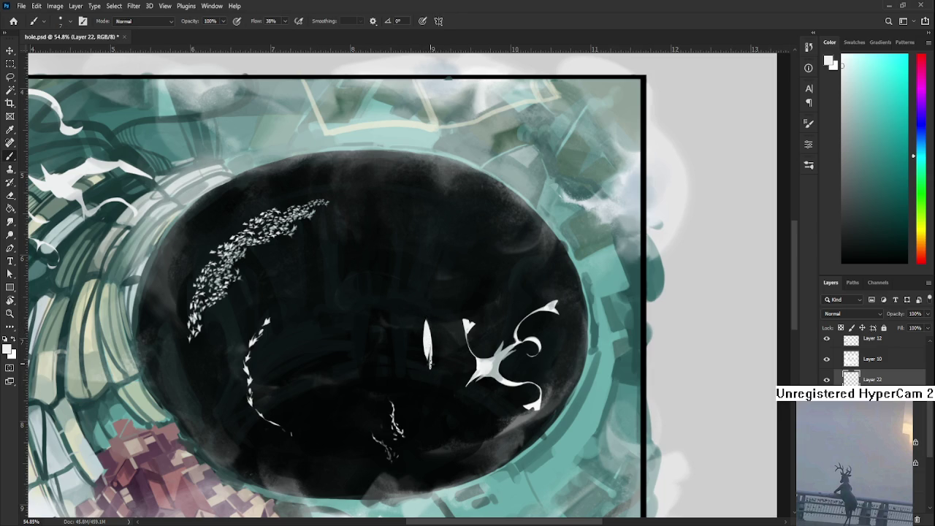
{"action": "key", "text": "e"}
{"action": "left_click_drag", "start_coordinate": [430, 320], "coordinate": [427, 382]}
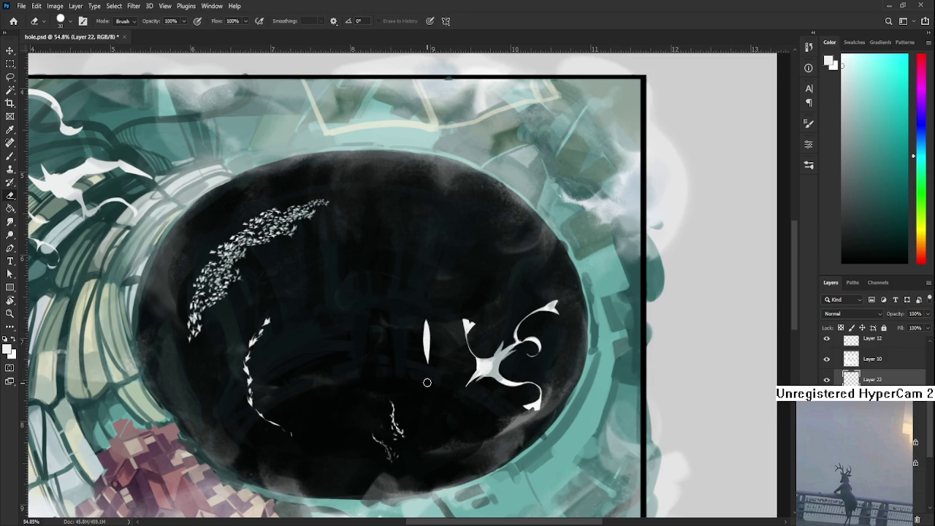
{"action": "key", "text": "b"}
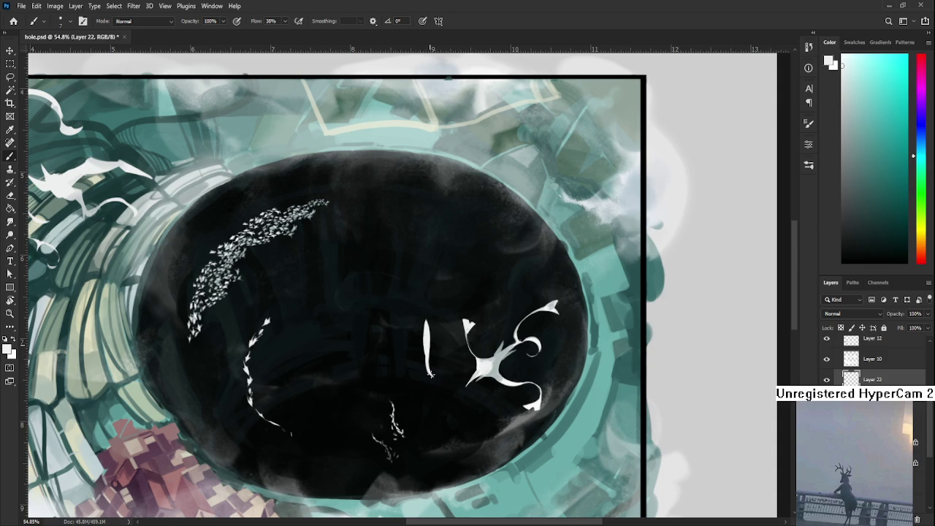
{"action": "key", "text": "e"}
{"action": "mouse_move", "coordinate": [431, 376]}
{"action": "left_mouse_down"}
{"action": "mouse_move", "coordinate": [441, 377]}
{"action": "mouse_move", "coordinate": [435, 391]}
{"action": "mouse_move", "coordinate": [426, 386]}
{"action": "left_mouse_up"}
{"action": "key", "text": "b"}
{"action": "key", "text": "e"}
{"action": "key", "text": "b"}
{"action": "key", "text": "e"}
{"action": "key", "text": "b"}
{"action": "key", "text": "e"}
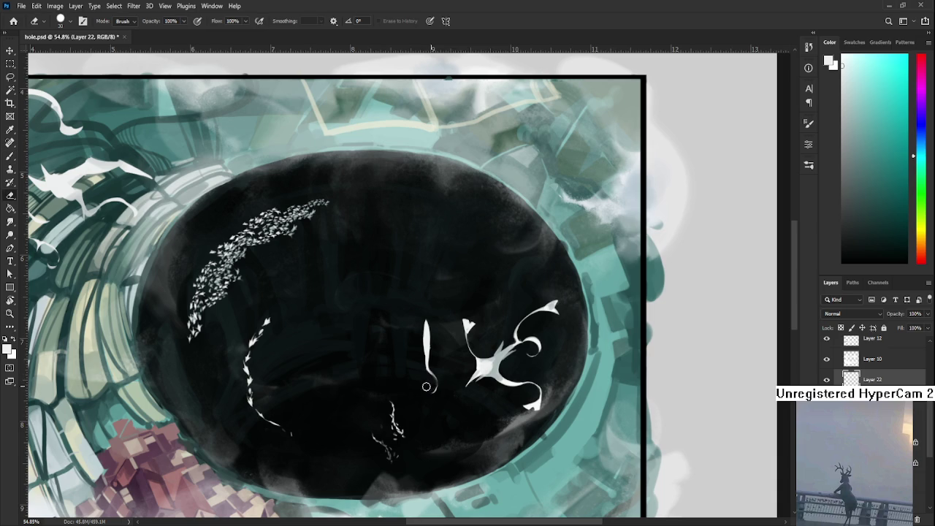
- Narrow the upper part of the white stroke
{"action": "mouse_move", "coordinate": [419, 337]}
{"action": "left_mouse_down"}
{"action": "mouse_move", "coordinate": [410, 322]}
{"action": "mouse_move", "coordinate": [416, 328]}
{"action": "left_mouse_up"}
{"action": "key", "text": "b"}
{"action": "key", "text": "e"}
{"action": "scroll", "coordinate": [482, 398], "scroll_direction": "up", "scroll_amount": 1}
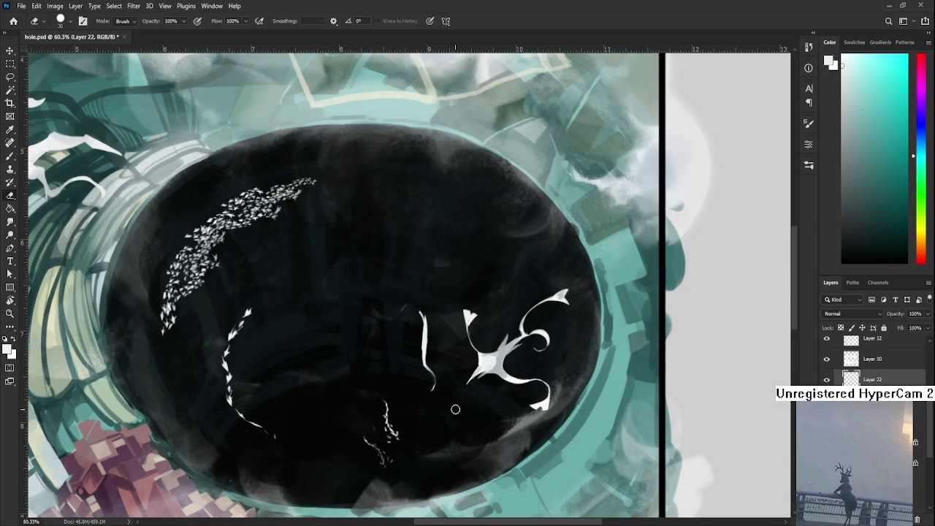
{"action": "left_click_drag", "start_coordinate": [439, 337], "coordinate": [393, 355]}
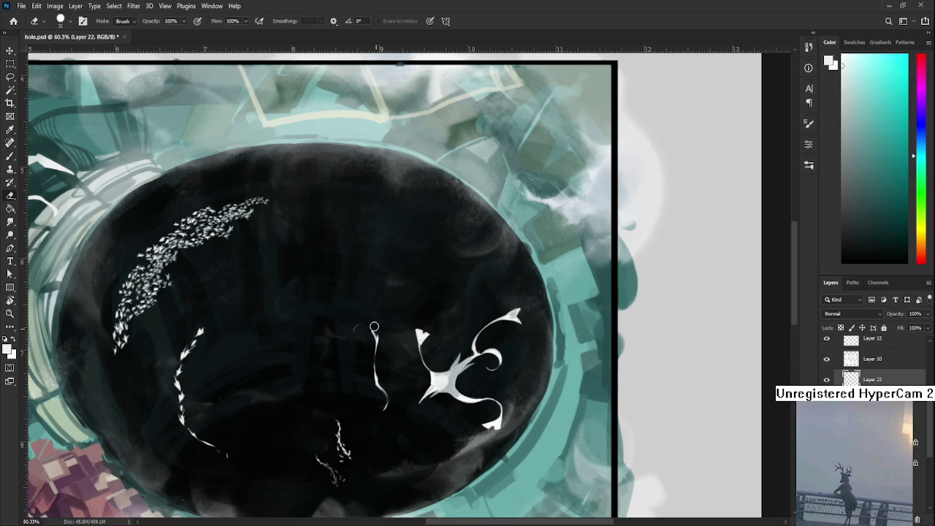
- Paint dark over the creature's left curl to remove it
{"action": "key", "text": "b"}
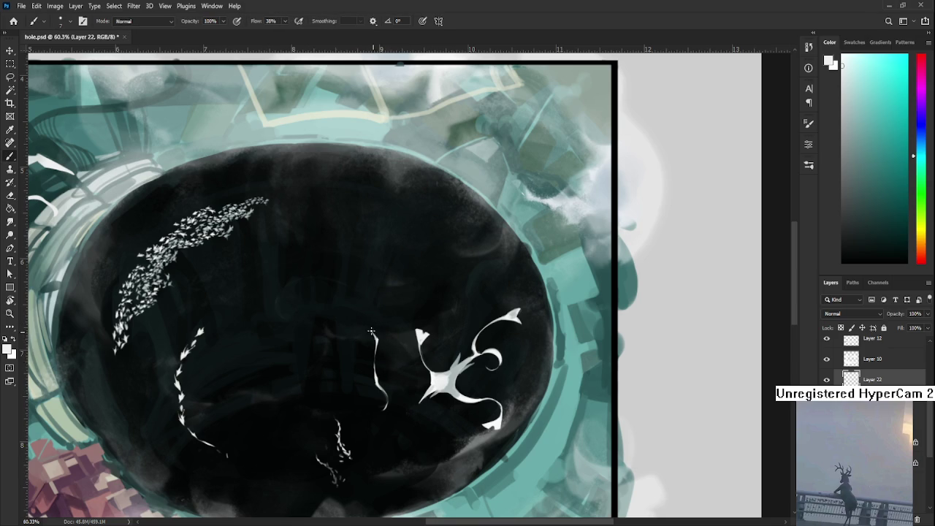
{"action": "key", "text": "e"}
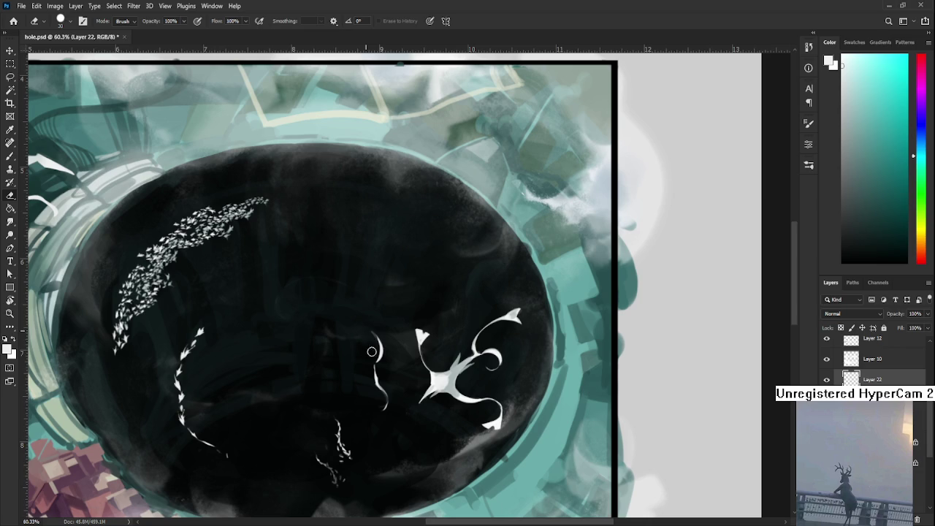
{"action": "key", "text": "b"}
{"action": "left_click_drag", "start_coordinate": [362, 330], "coordinate": [369, 346]}
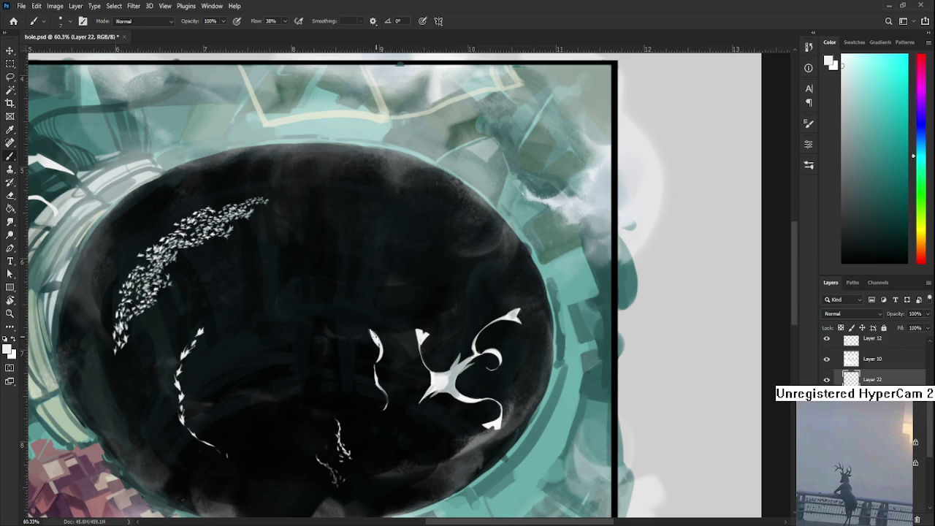
- Add a curling white tail stroke to the small creature
{"action": "key", "text": "e"}
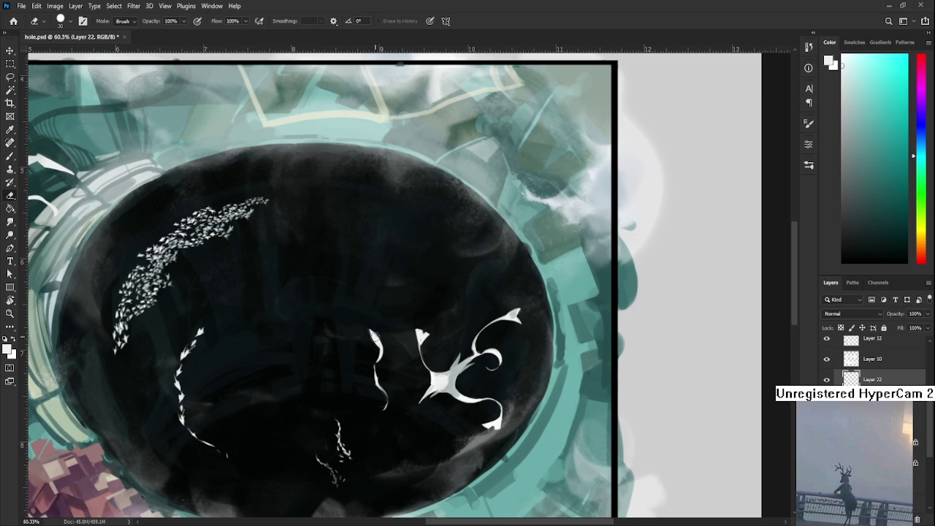
{"action": "key", "text": "b"}
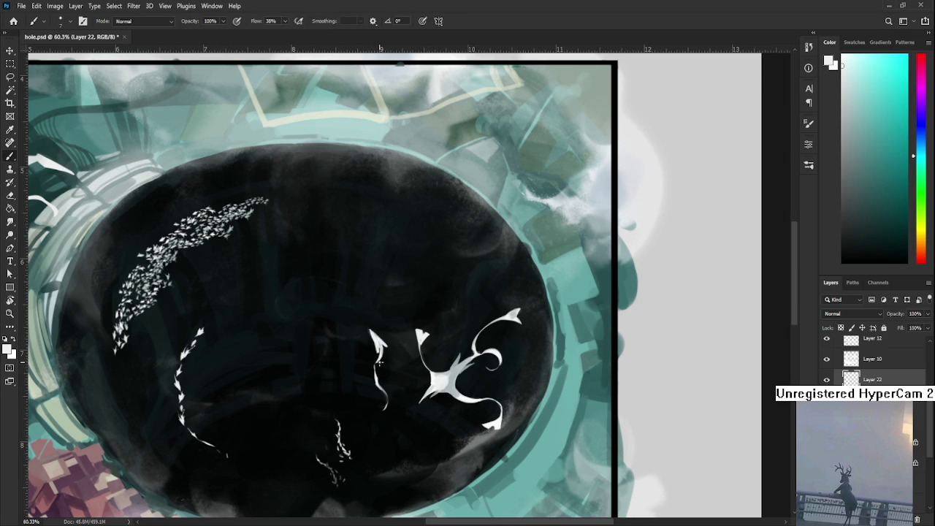
{"action": "left_click_drag", "start_coordinate": [377, 371], "coordinate": [393, 400]}
- Paint and erase the head of the small white creature beside the dragon, alternating brush and eraser
{"action": "key", "text": "e"}
{"action": "key", "text": "b"}
{"action": "key", "text": "e"}
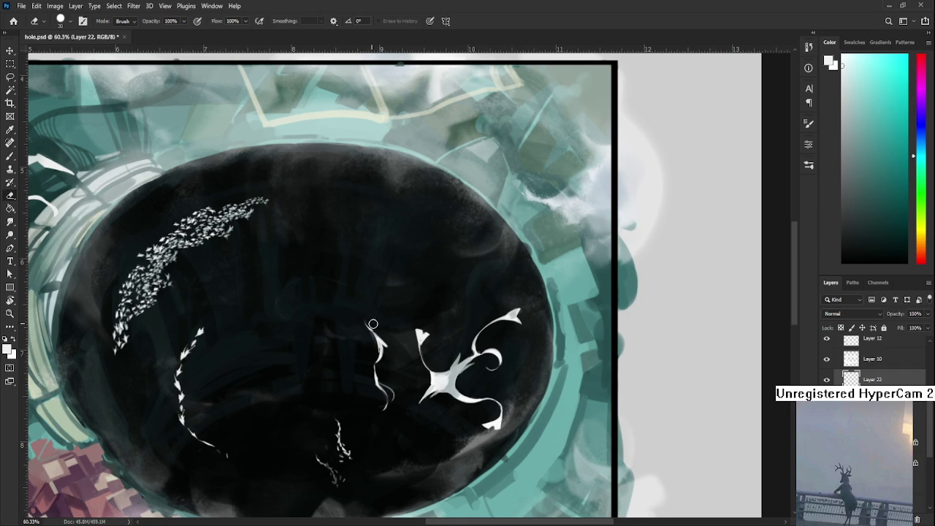
{"action": "key", "text": "b"}
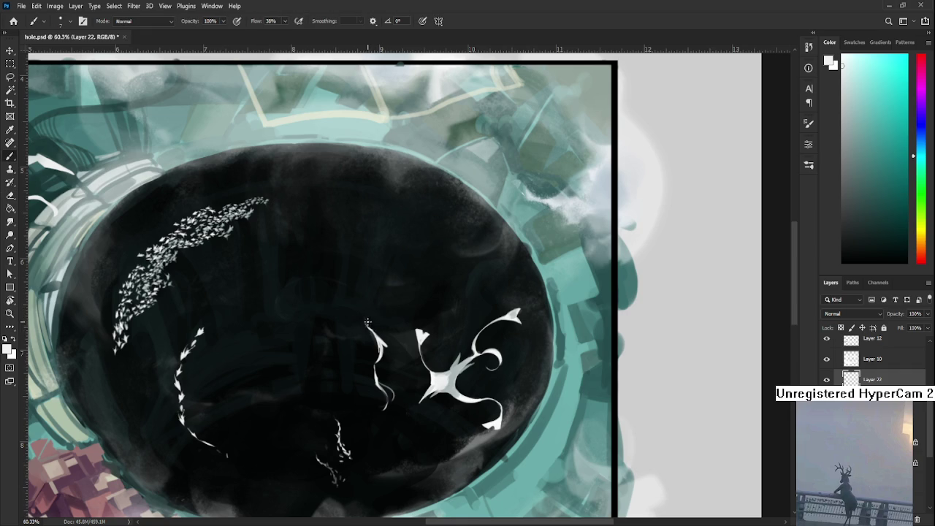
{"action": "key", "text": "e"}
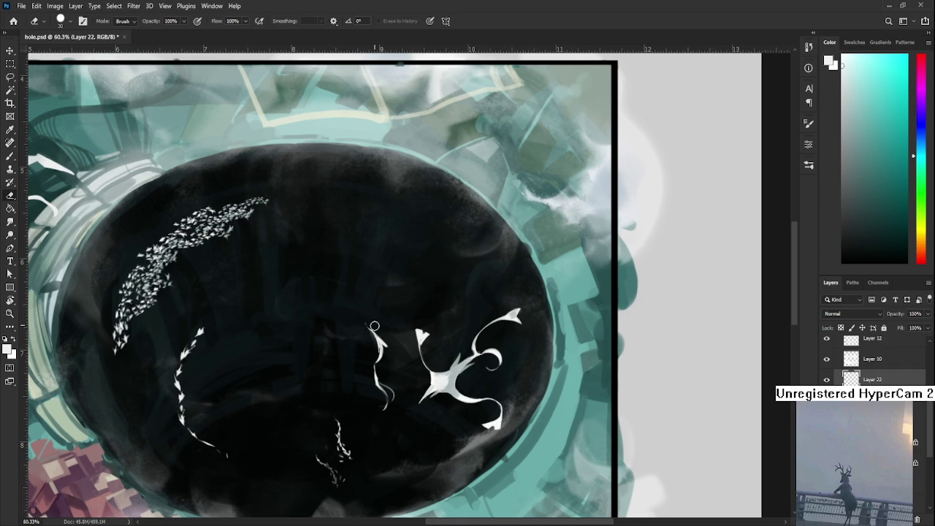
{"action": "scroll", "coordinate": [369, 321], "scroll_direction": "down", "scroll_amount": 3}
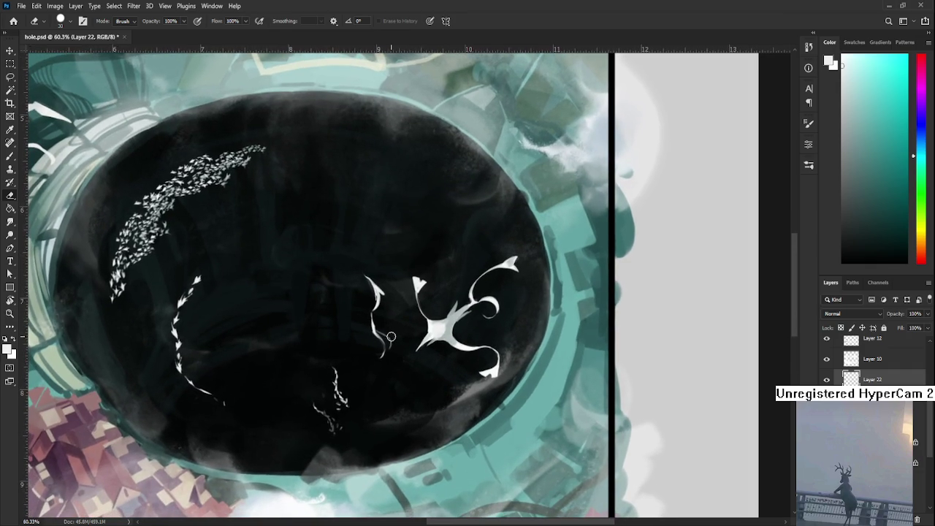
{"action": "key", "text": "b"}
{"action": "scroll", "coordinate": [382, 345], "scroll_direction": "up", "scroll_amount": 4}
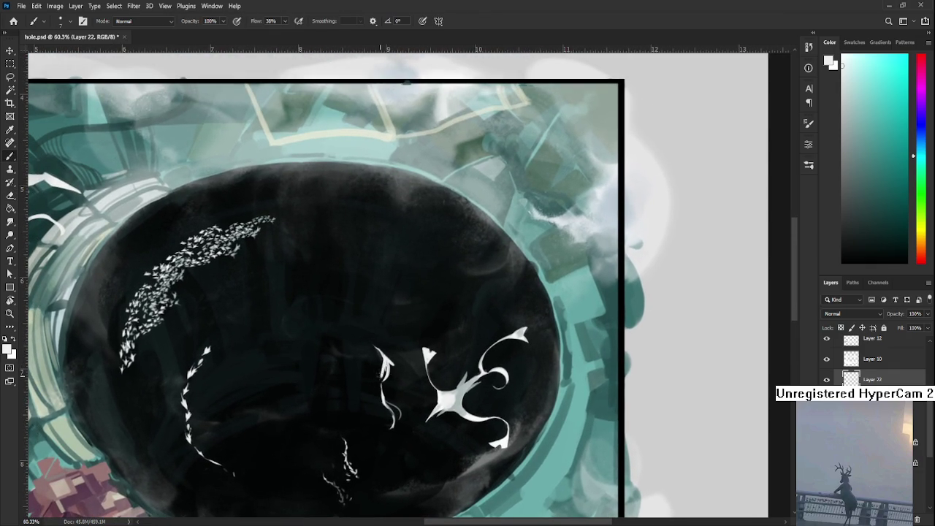
{"action": "key", "text": "e"}
{"action": "key", "text": "b"}
{"action": "key", "text": "e"}
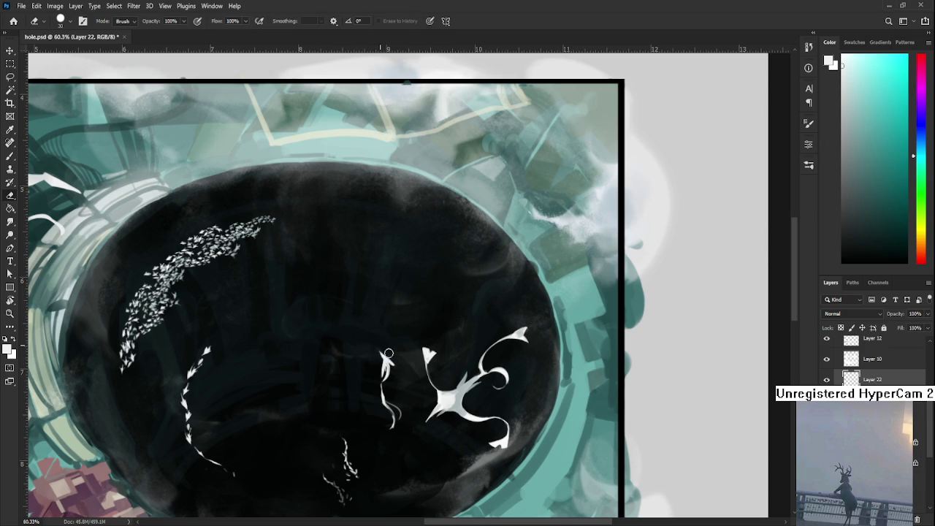
- Pan to the top edge of the artwork and zoom out
{"action": "left_click_drag", "start_coordinate": [402, 340], "coordinate": [413, 353]}
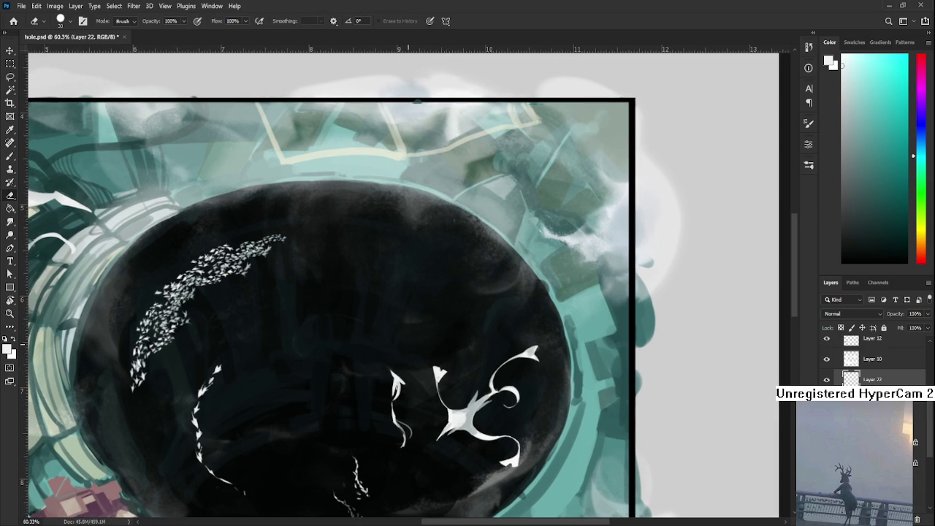
{"action": "scroll", "coordinate": [414, 353], "scroll_direction": "down", "scroll_amount": 2}
{"action": "scroll", "coordinate": [407, 344], "scroll_direction": "down", "scroll_amount": 2}
{"action": "scroll", "coordinate": [407, 344], "scroll_direction": "down", "scroll_amount": 2}
{"action": "scroll", "coordinate": [433, 337], "scroll_direction": "up", "scroll_amount": 3}
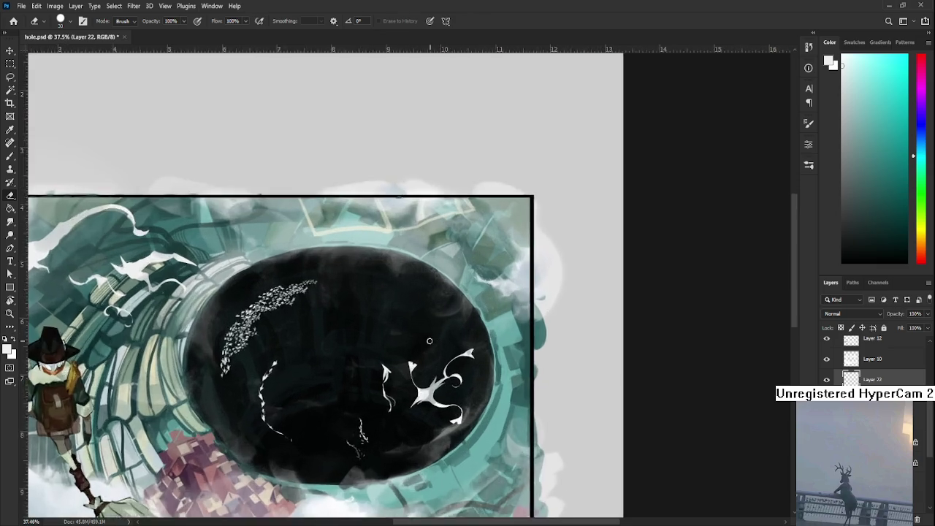
- Toggle Layer 22's visibility off and on to compare the white shapes
{"action": "scroll", "coordinate": [433, 337], "scroll_direction": "up", "scroll_amount": 2}
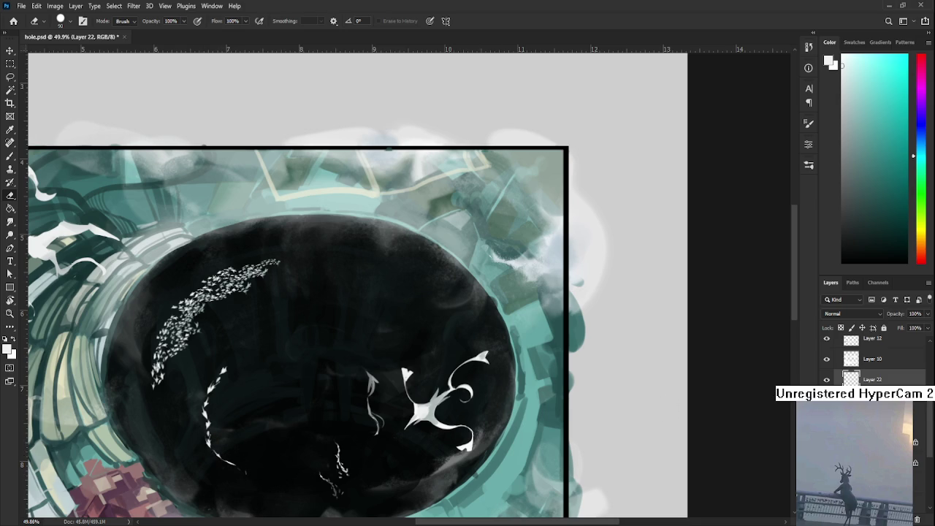
{"action": "double_click", "coordinate": [826, 359]}
{"action": "left_click", "coordinate": [826, 380]}
{"action": "left_click", "coordinate": [826, 379]}
{"action": "key", "text": "ctrl+alt+a"}
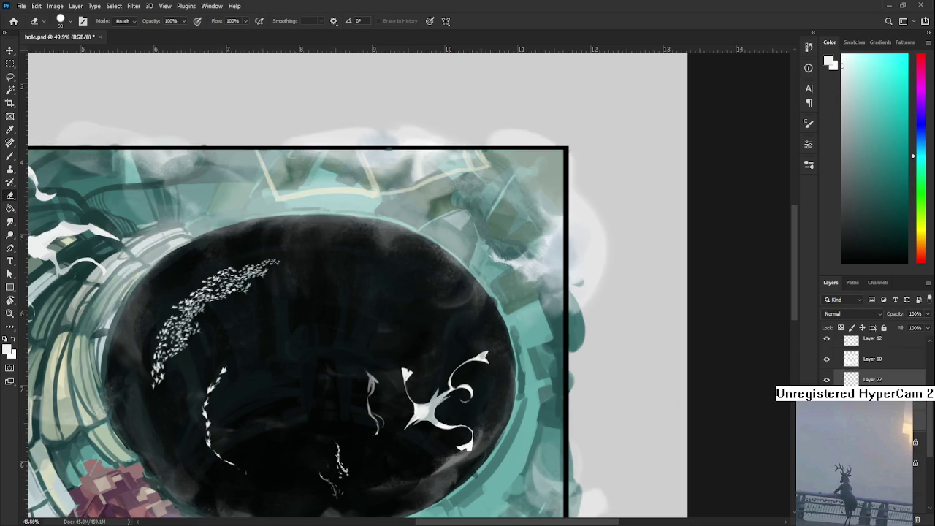
{"action": "left_click", "coordinate": [827, 379]}
{"action": "left_click", "coordinate": [826, 380]}
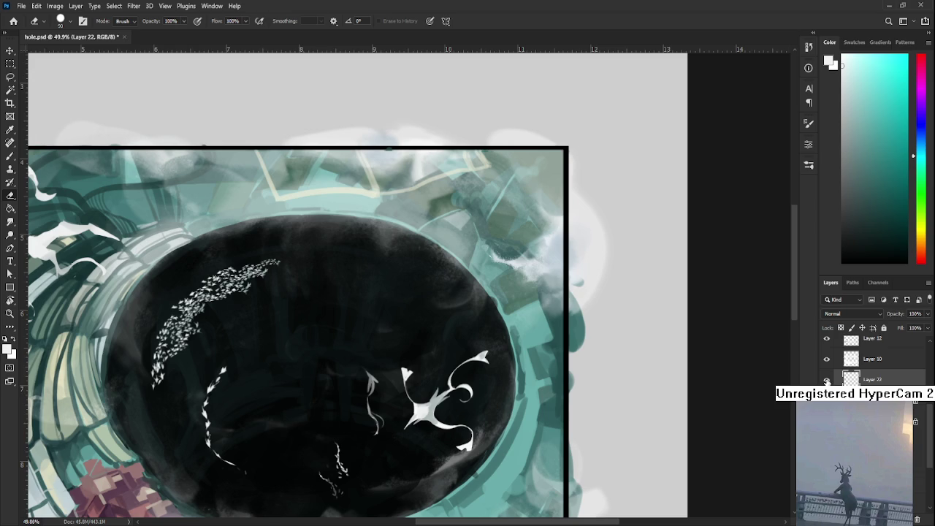
- Test-erase the squiggle's lower part and undo it, then save and fit the whole canvas
{"action": "left_click_drag", "start_coordinate": [223, 355], "coordinate": [248, 476]}
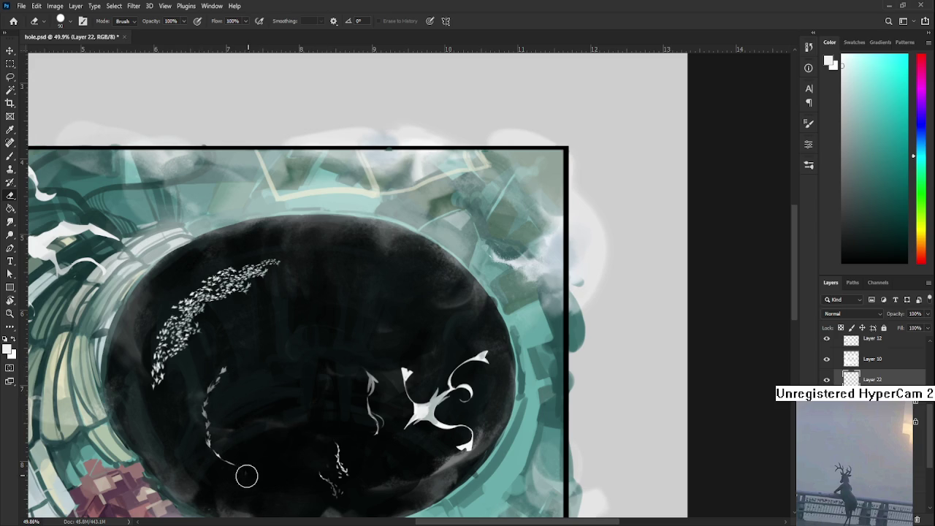
{"action": "key", "text": "ctrl+z"}
{"action": "key", "text": "ctrl+z"}
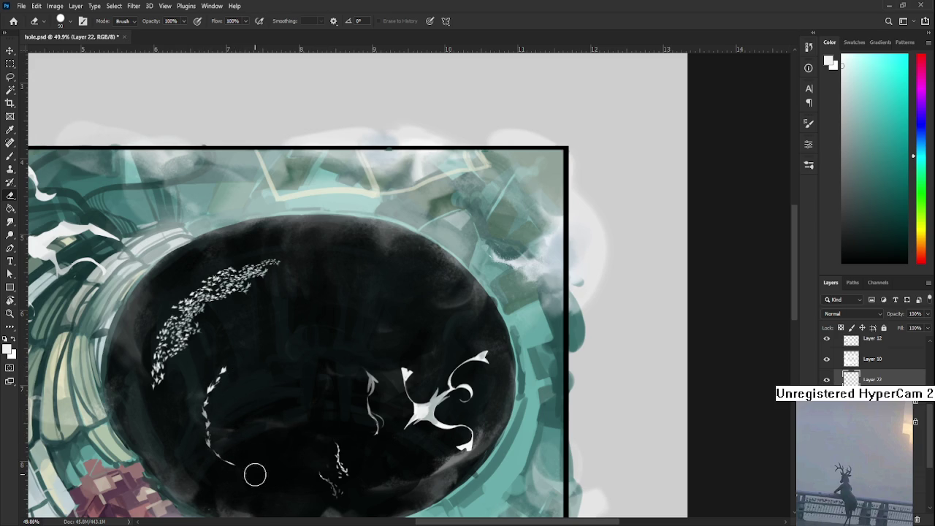
{"action": "key", "text": "ctrl+s"}
{"action": "key", "text": "ctrl+0"}
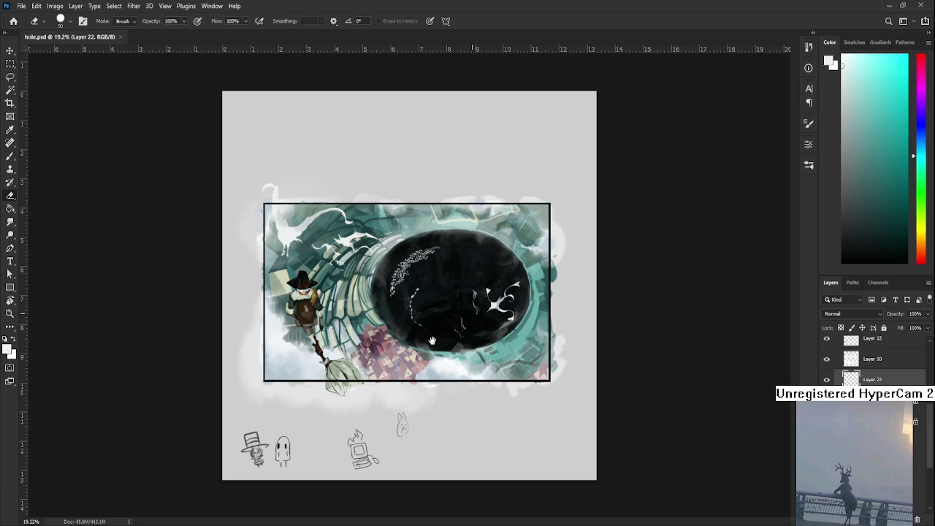
- Lasso a small white figure in the hole and apply a free transform to it
{"action": "key", "text": "l"}
{"action": "mouse_move", "coordinate": [485, 322]}
{"action": "left_mouse_down"}
{"action": "mouse_move", "coordinate": [476, 289]}
{"action": "mouse_move", "coordinate": [481, 361]}
{"action": "left_mouse_up"}
{"action": "key", "text": "ctrl+t"}
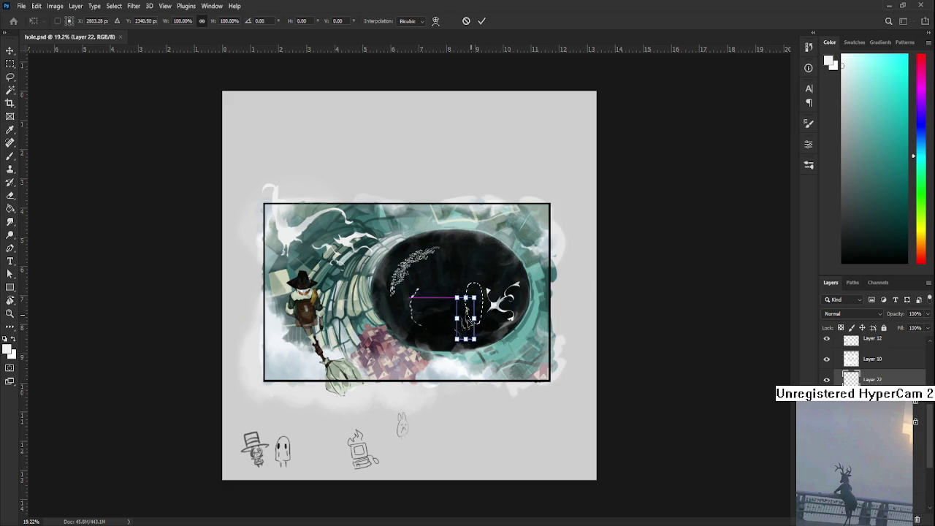
{"action": "key", "text": "Return"}
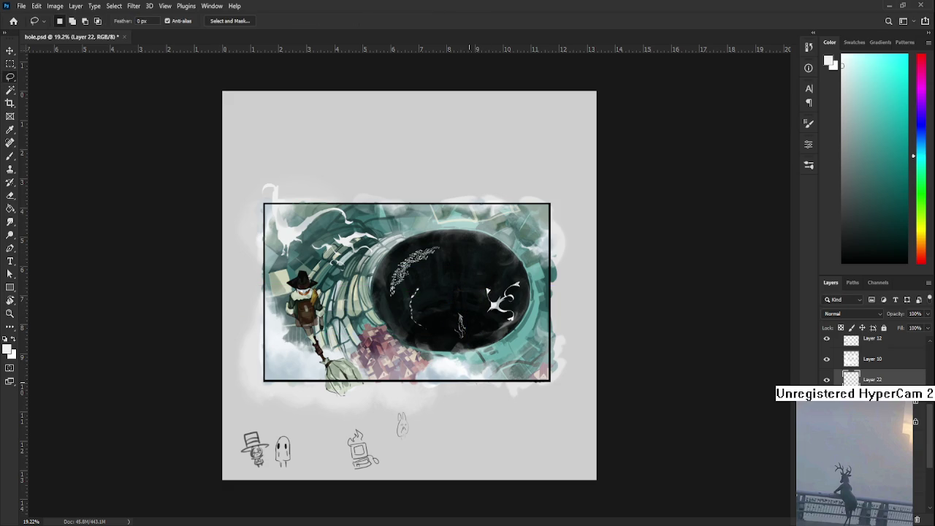
- Lasso the squiggle near the hole's bottom and tilt it about 12 degrees
{"action": "scroll", "coordinate": [480, 360], "scroll_direction": "up", "scroll_amount": 5}
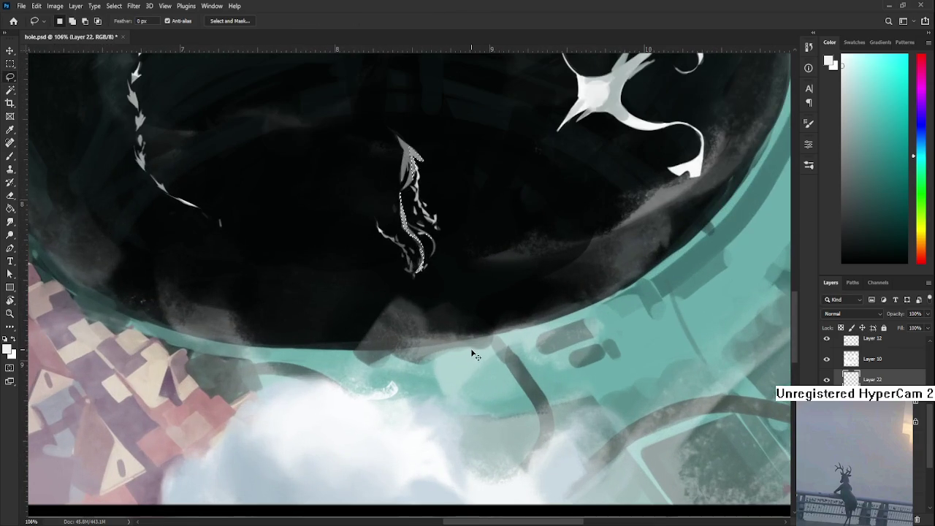
{"action": "left_click_drag", "start_coordinate": [458, 232], "coordinate": [431, 444]}
{"action": "key", "text": "ctrl+t"}
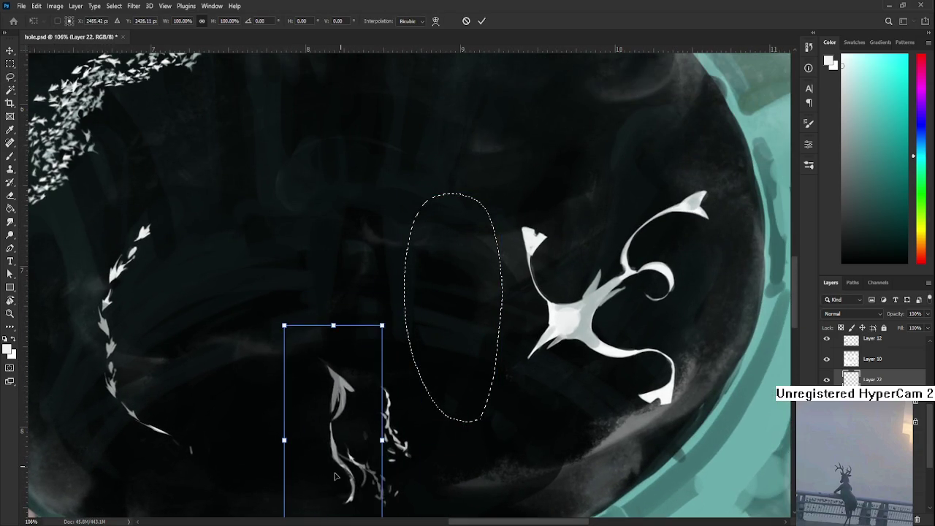
{"action": "mouse_move", "coordinate": [410, 475]}
{"action": "left_mouse_down"}
{"action": "mouse_move", "coordinate": [420, 428]}
{"action": "mouse_move", "coordinate": [473, 447]}
{"action": "left_mouse_up"}
{"action": "key", "text": "Return"}
- Move the small creature beside the dragon down and to the left, then deselect
{"action": "scroll", "coordinate": [476, 447], "scroll_direction": "down", "scroll_amount": 5}
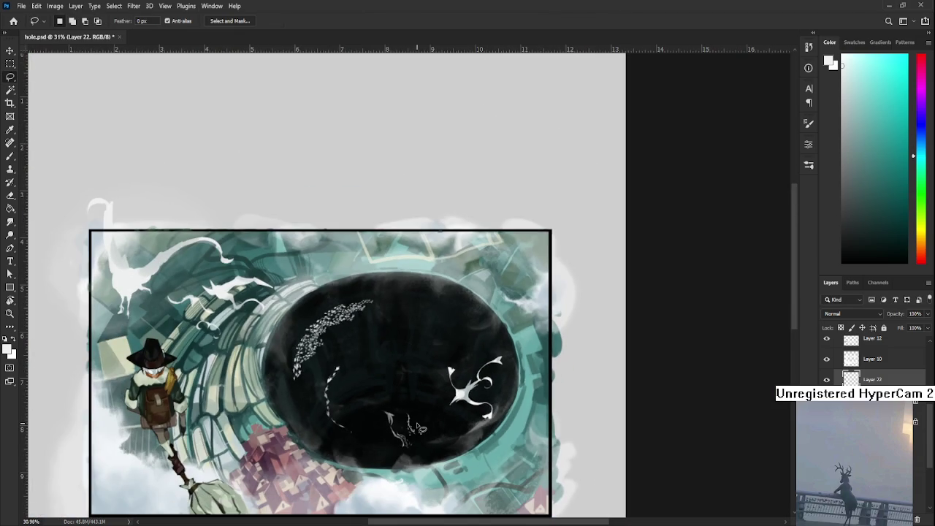
{"action": "left_click_drag", "start_coordinate": [425, 423], "coordinate": [421, 428]}
{"action": "scroll", "coordinate": [422, 429], "scroll_direction": "up", "scroll_amount": 2}
{"action": "key", "text": "ctrl+t"}
{"action": "mouse_move", "coordinate": [432, 356]}
{"action": "left_mouse_down"}
{"action": "mouse_move", "coordinate": [399, 418]}
{"action": "mouse_move", "coordinate": [459, 434]}
{"action": "left_mouse_up"}
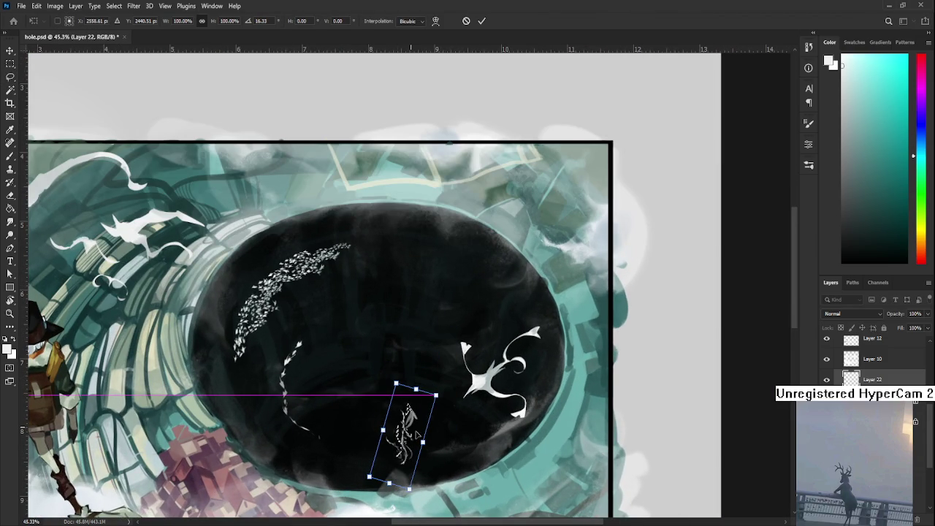
{"action": "key", "text": "Return"}
{"action": "scroll", "coordinate": [458, 433], "scroll_direction": "down", "scroll_amount": 2}
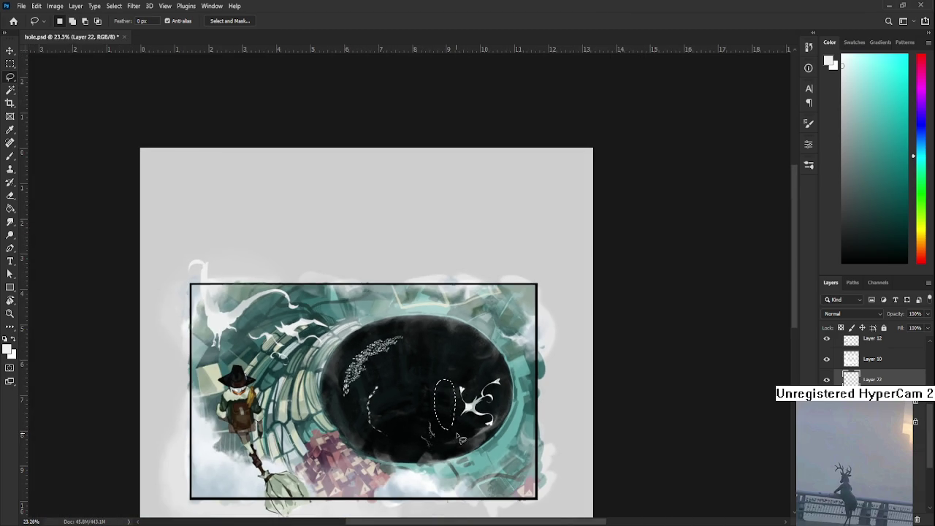
{"action": "key", "text": "ctrl+d"}
- Lasso the figures near the hole's bottom, move them down-left and rotate them about 19 degrees
{"action": "scroll", "coordinate": [460, 439], "scroll_direction": "down", "scroll_amount": 1}
{"action": "scroll", "coordinate": [475, 363], "scroll_direction": "up", "scroll_amount": 1}
{"action": "scroll", "coordinate": [474, 363], "scroll_direction": "up", "scroll_amount": 4}
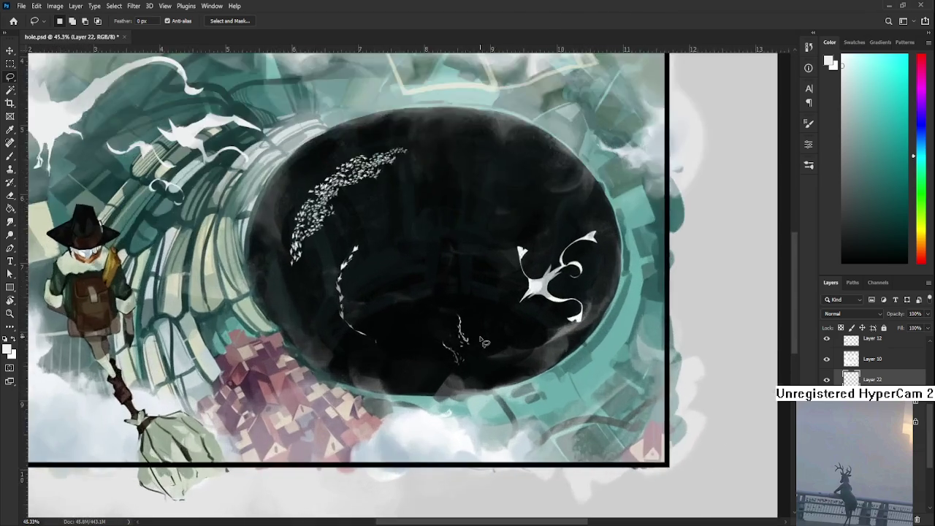
{"action": "scroll", "coordinate": [476, 359], "scroll_direction": "up", "scroll_amount": 2}
{"action": "scroll", "coordinate": [476, 357], "scroll_direction": "down", "scroll_amount": 3}
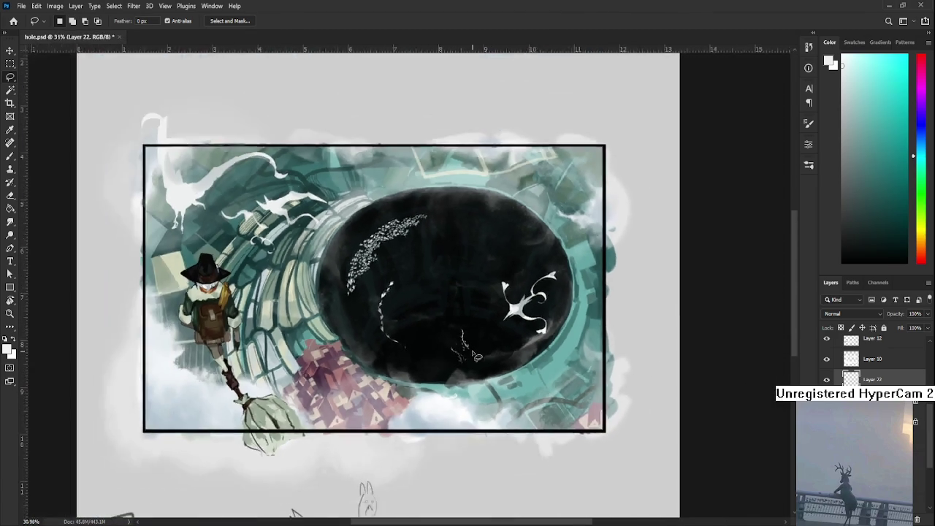
{"action": "scroll", "coordinate": [476, 356], "scroll_direction": "down", "scroll_amount": 1}
{"action": "scroll", "coordinate": [475, 357], "scroll_direction": "up", "scroll_amount": 2}
{"action": "scroll", "coordinate": [475, 357], "scroll_direction": "up", "scroll_amount": 2}
{"action": "scroll", "coordinate": [475, 358], "scroll_direction": "up", "scroll_amount": 1}
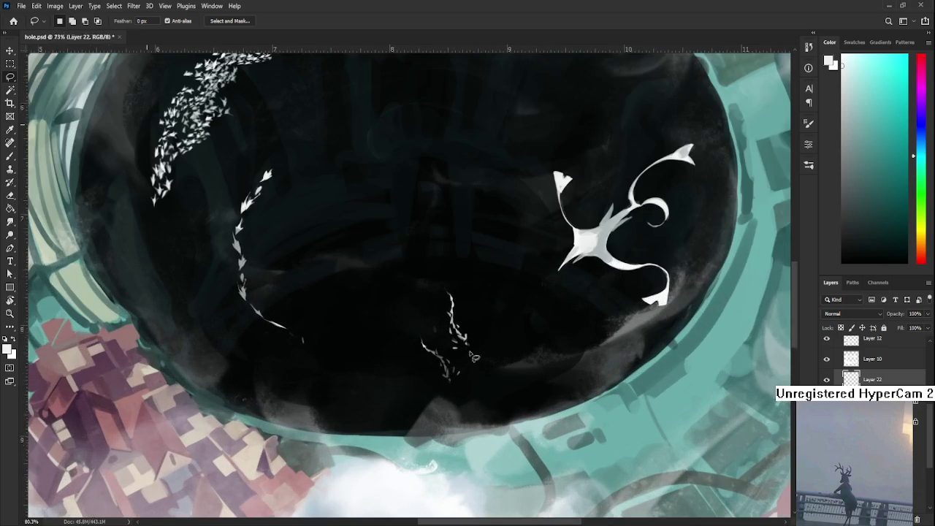
{"action": "mouse_move", "coordinate": [454, 359]}
{"action": "left_mouse_down"}
{"action": "mouse_move", "coordinate": [530, 359]}
{"action": "mouse_move", "coordinate": [521, 398]}
{"action": "left_mouse_up"}
{"action": "key", "text": "ctrl+t"}
{"action": "left_click_drag", "start_coordinate": [425, 441], "coordinate": [452, 438]}
{"action": "left_click_drag", "start_coordinate": [450, 365], "coordinate": [389, 374]}
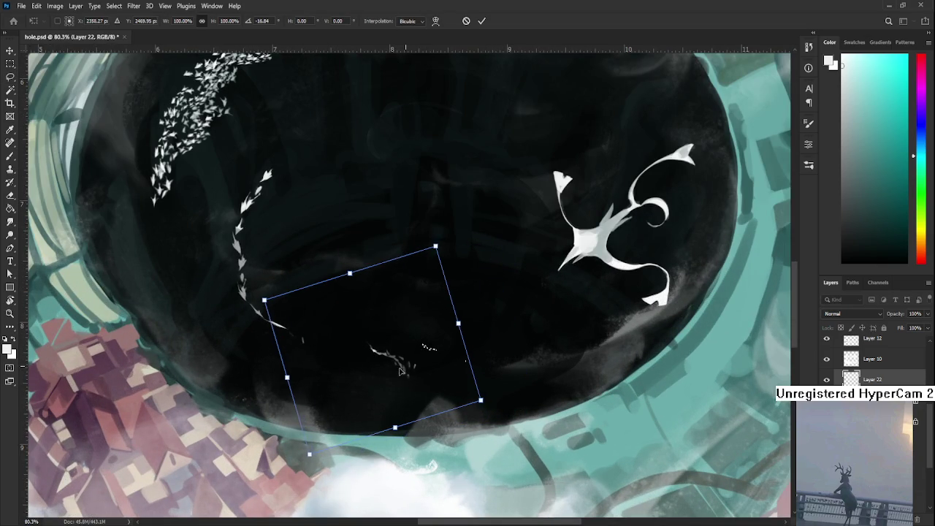
{"action": "left_click_drag", "start_coordinate": [482, 409], "coordinate": [476, 422]}
{"action": "key", "text": "Return"}
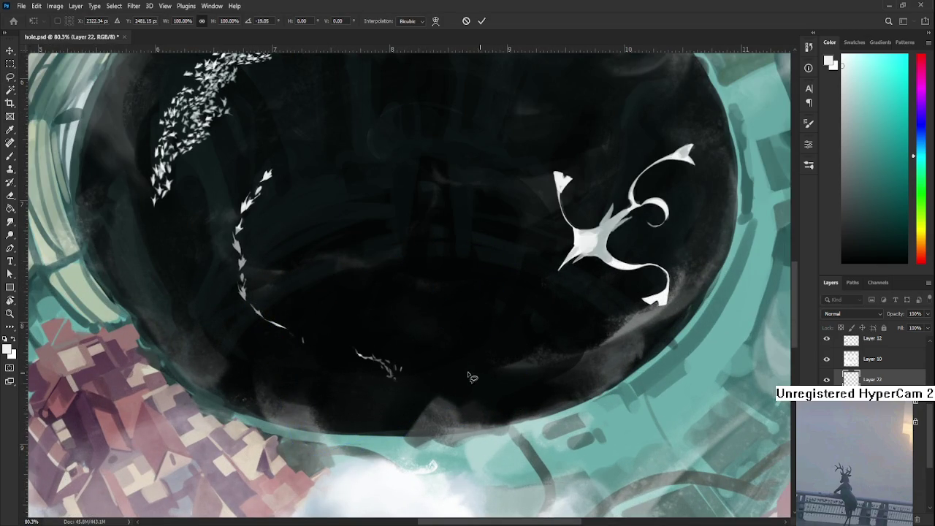
{"action": "scroll", "coordinate": [474, 376], "scroll_direction": "down", "scroll_amount": 2}
{"action": "scroll", "coordinate": [460, 384], "scroll_direction": "down", "scroll_amount": 1}
{"action": "scroll", "coordinate": [454, 387], "scroll_direction": "down", "scroll_amount": 1}
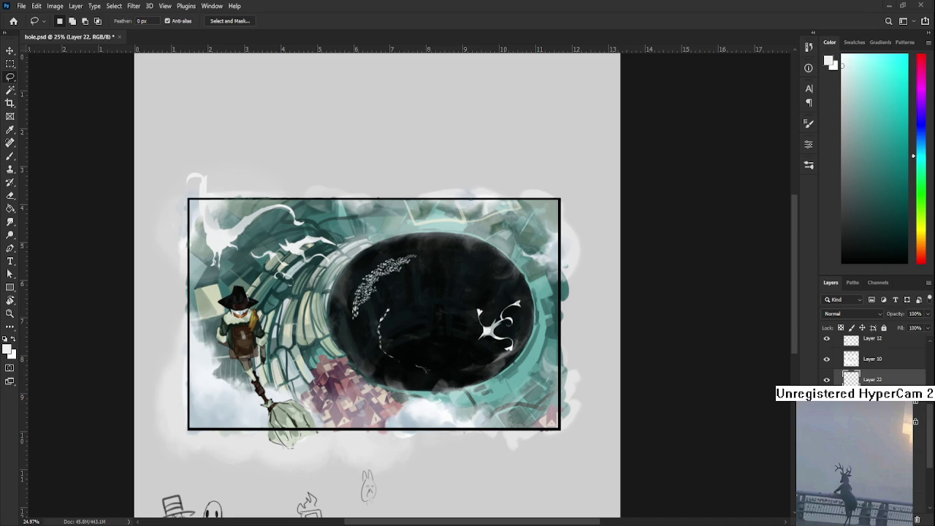
- Zoom in and paint and erase a tiny upright white stroke above the bird cluster at the hole's bottom
{"action": "scroll", "coordinate": [478, 362], "scroll_direction": "up", "scroll_amount": 2}
{"action": "scroll", "coordinate": [467, 350], "scroll_direction": "up", "scroll_amount": 2}
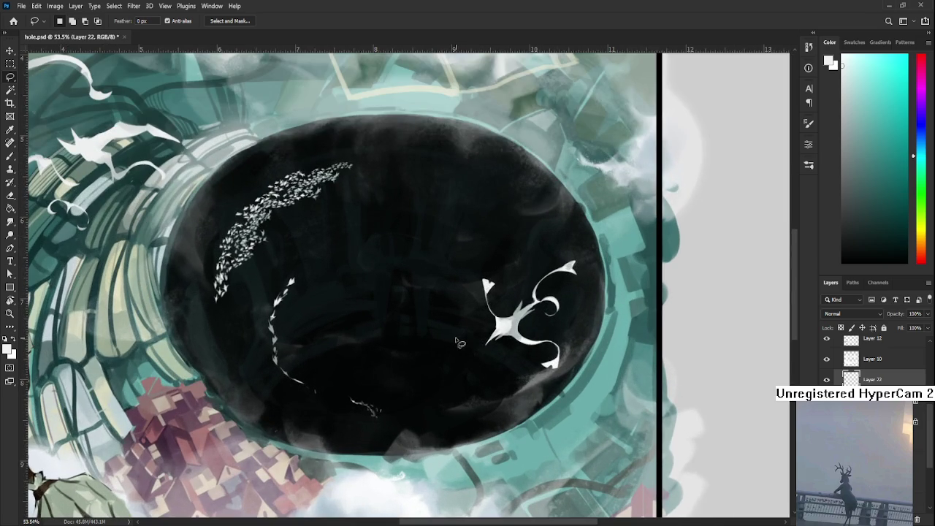
{"action": "key", "text": "b"}
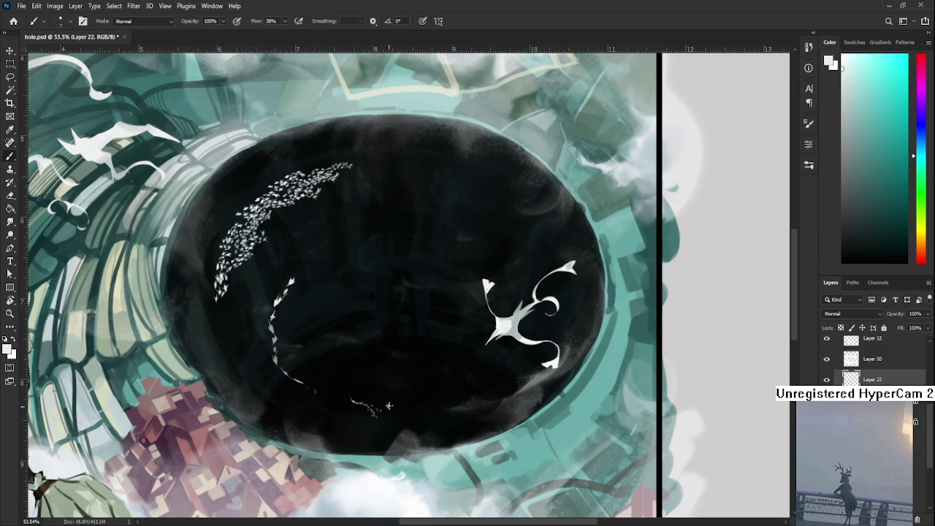
{"action": "key", "text": "e"}
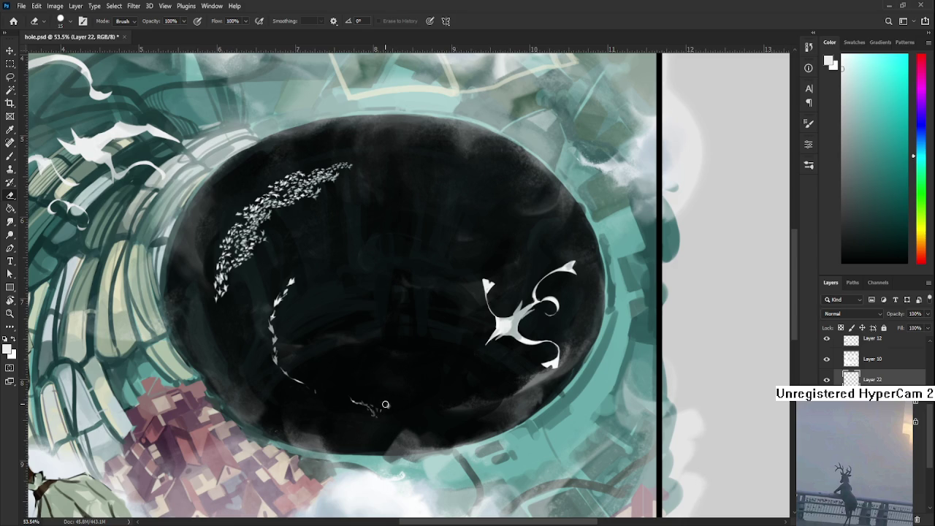
{"action": "key", "text": "b"}
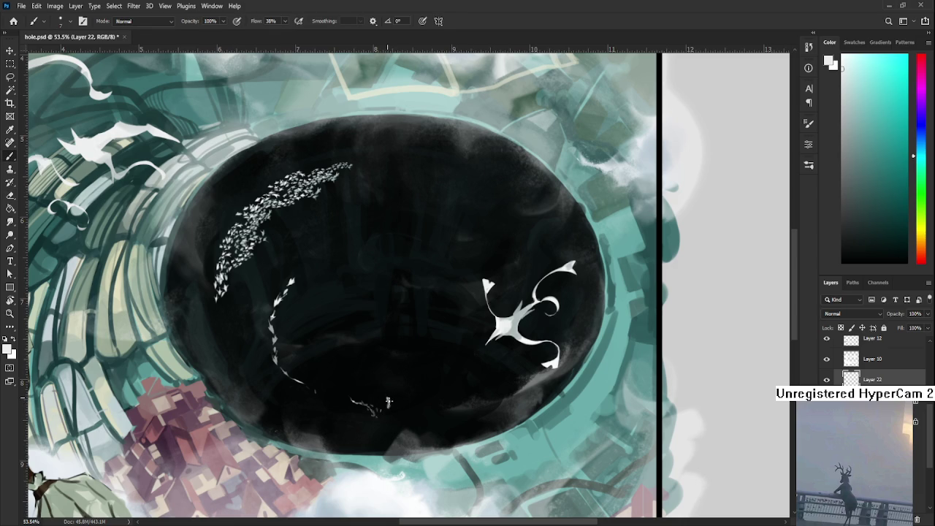
{"action": "key", "text": "e"}
{"action": "key", "text": "b"}
{"action": "key", "text": "e"}
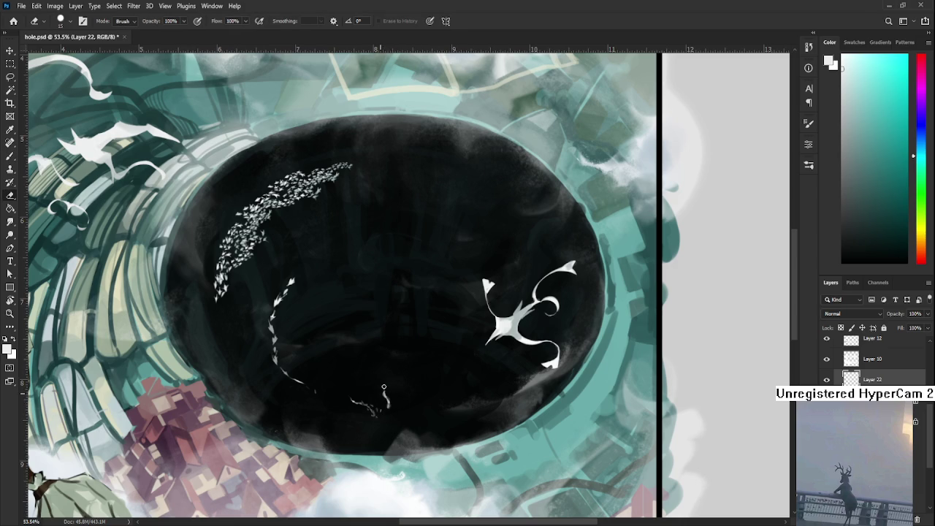
{"action": "key", "text": "b"}
{"action": "key", "text": "e"}
{"action": "key", "text": "b"}
{"action": "key", "text": "e"}
{"action": "key", "text": "b"}
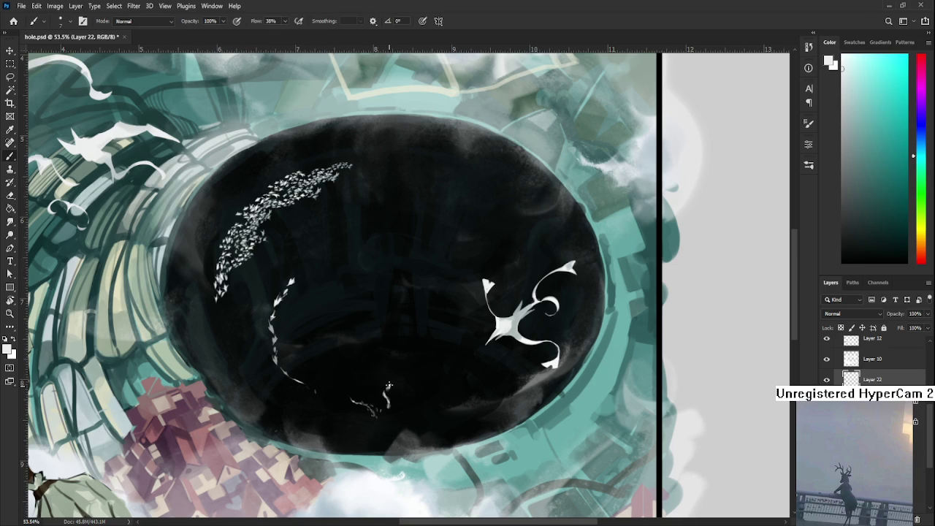
{"action": "key", "text": "e"}
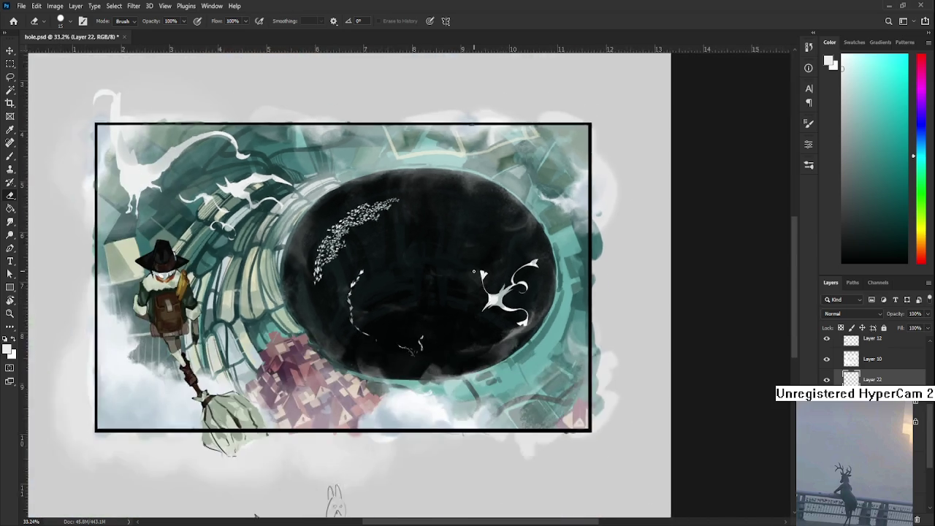
- Zoom in and add then erase detail on the tiny white figure at the hole's bottom
{"action": "scroll", "coordinate": [493, 201], "scroll_direction": "down", "scroll_amount": 3}
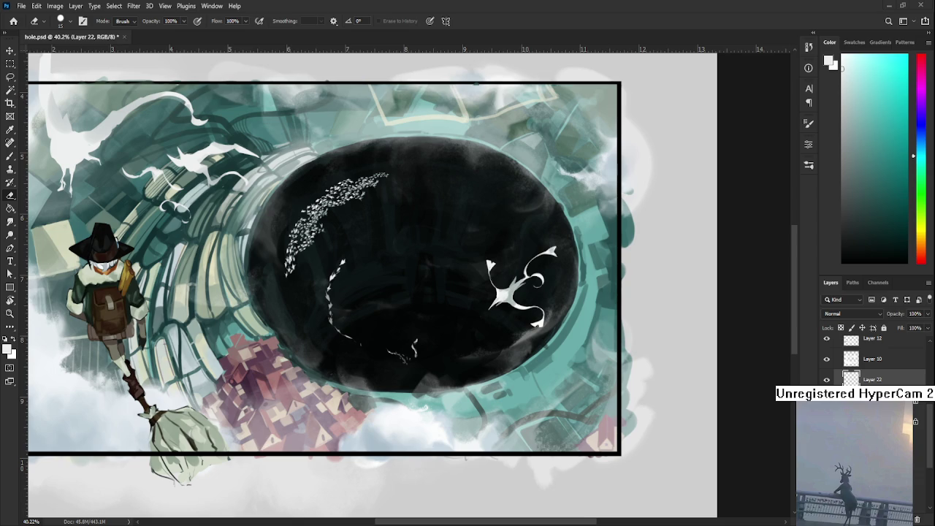
{"action": "scroll", "coordinate": [377, 325], "scroll_direction": "up", "scroll_amount": 1}
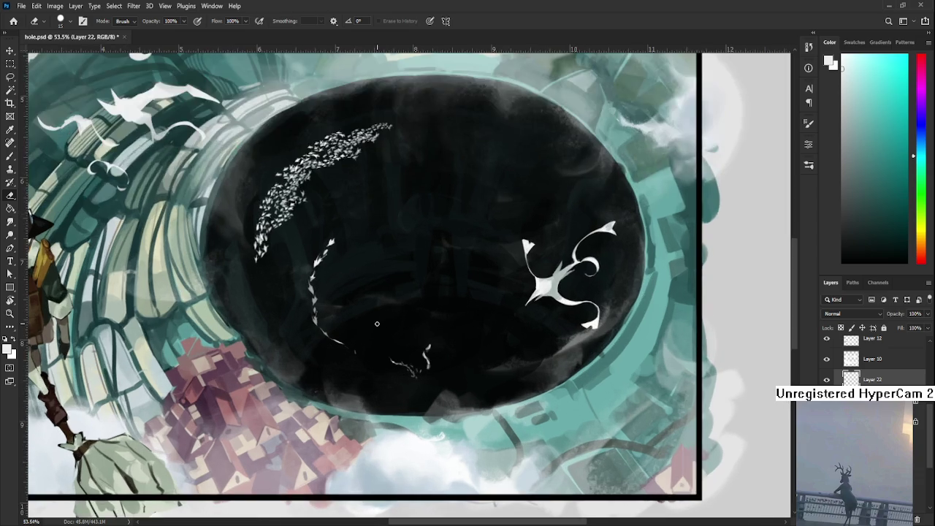
{"action": "scroll", "coordinate": [379, 329], "scroll_direction": "up", "scroll_amount": 1}
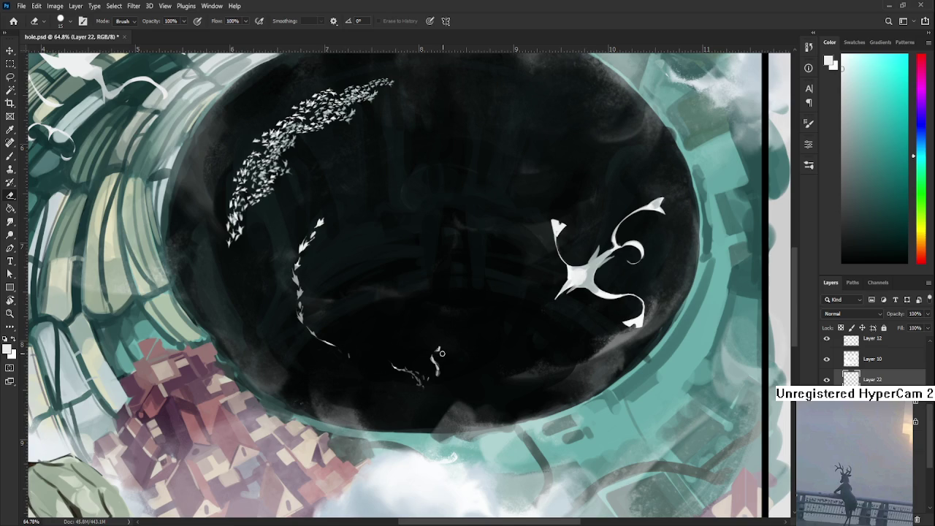
{"action": "key", "text": "b"}
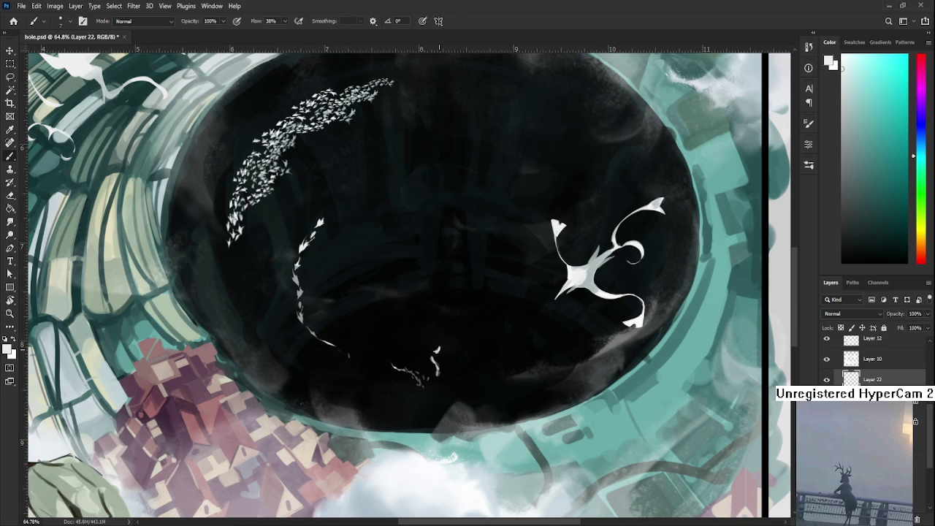
{"action": "key", "text": "e"}
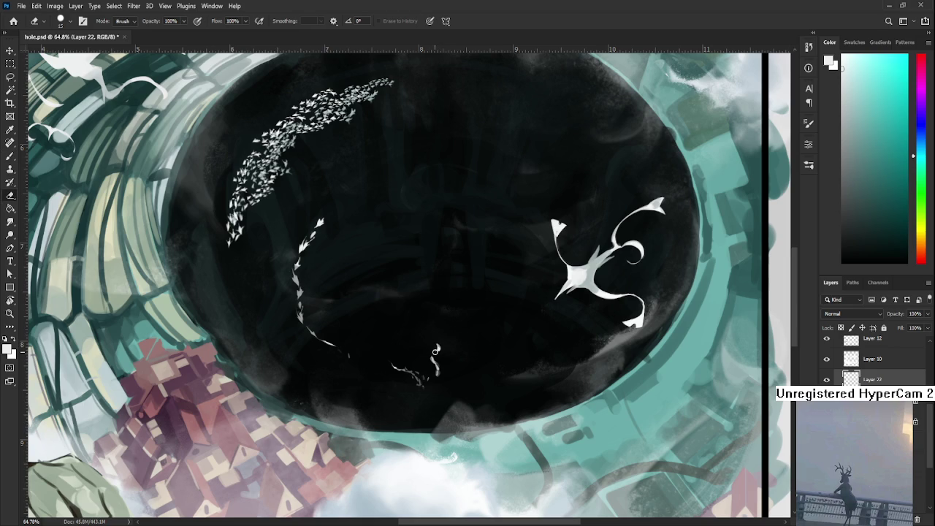
{"action": "scroll", "coordinate": [26, 401], "scroll_direction": "down", "scroll_amount": 2}
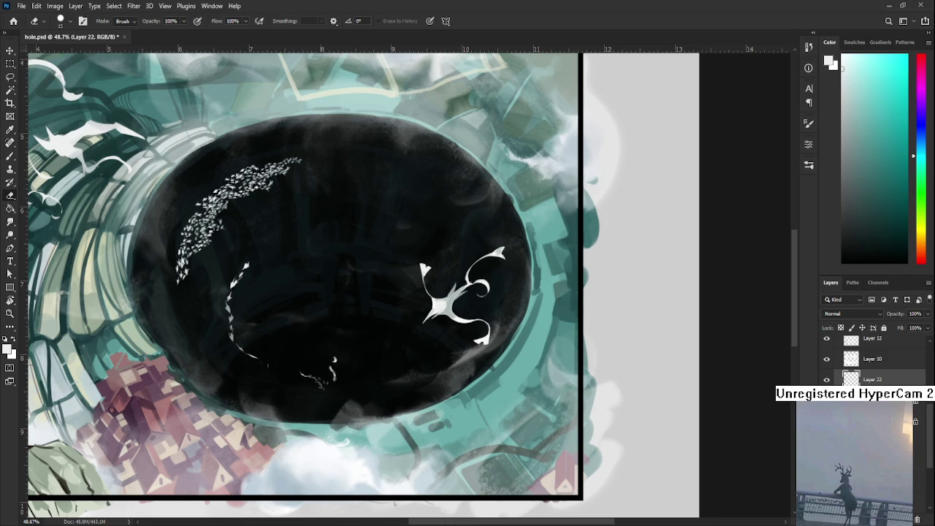
{"action": "scroll", "coordinate": [374, 438], "scroll_direction": "down", "scroll_amount": 2}
- Pan to the doodles below the frame and draw a black boxy figure with an ear and horn
{"action": "scroll", "coordinate": [374, 438], "scroll_direction": "down", "scroll_amount": 3}
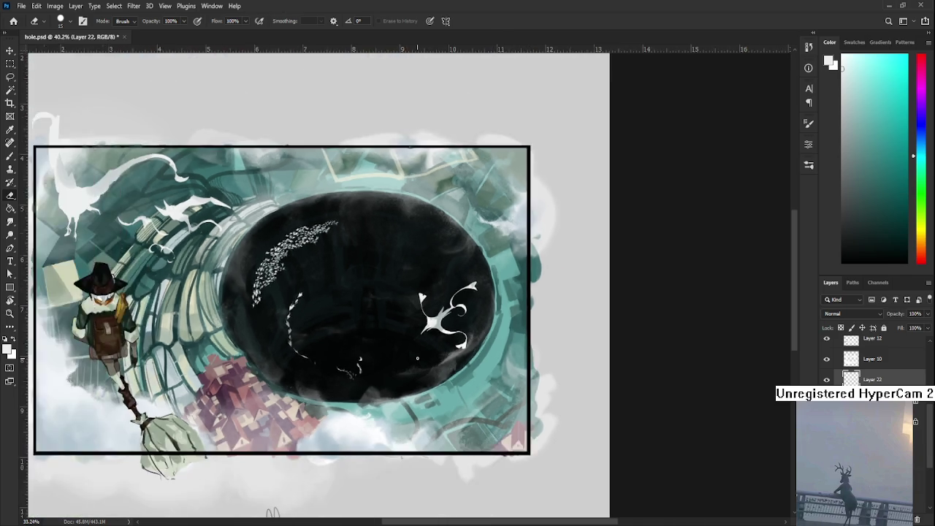
{"action": "scroll", "coordinate": [373, 470], "scroll_direction": "up", "scroll_amount": 2}
{"action": "left_click_drag", "start_coordinate": [373, 469], "coordinate": [378, 274]}
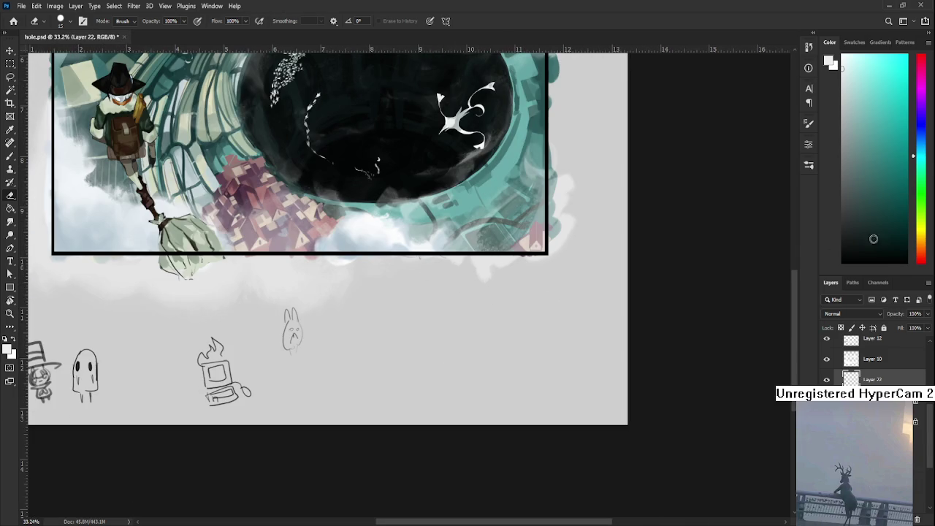
{"action": "key", "text": "x"}
{"action": "scroll", "coordinate": [873, 439], "scroll_direction": "down", "scroll_amount": 3}
{"action": "key", "text": "b"}
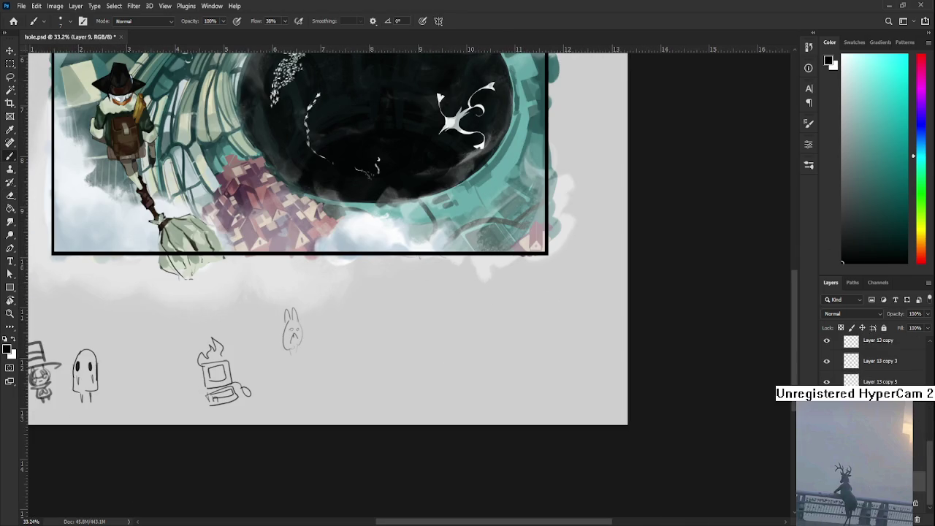
{"action": "mouse_move", "coordinate": [400, 371]}
{"action": "left_mouse_down"}
{"action": "mouse_move", "coordinate": [418, 350]}
{"action": "mouse_move", "coordinate": [402, 371]}
{"action": "left_mouse_up"}
{"action": "left_click_drag", "start_coordinate": [422, 356], "coordinate": [421, 362]}
{"action": "mouse_move", "coordinate": [392, 345]}
{"action": "left_mouse_down"}
{"action": "mouse_move", "coordinate": [399, 358]}
{"action": "mouse_move", "coordinate": [425, 356]}
{"action": "mouse_move", "coordinate": [418, 387]}
{"action": "left_mouse_up"}
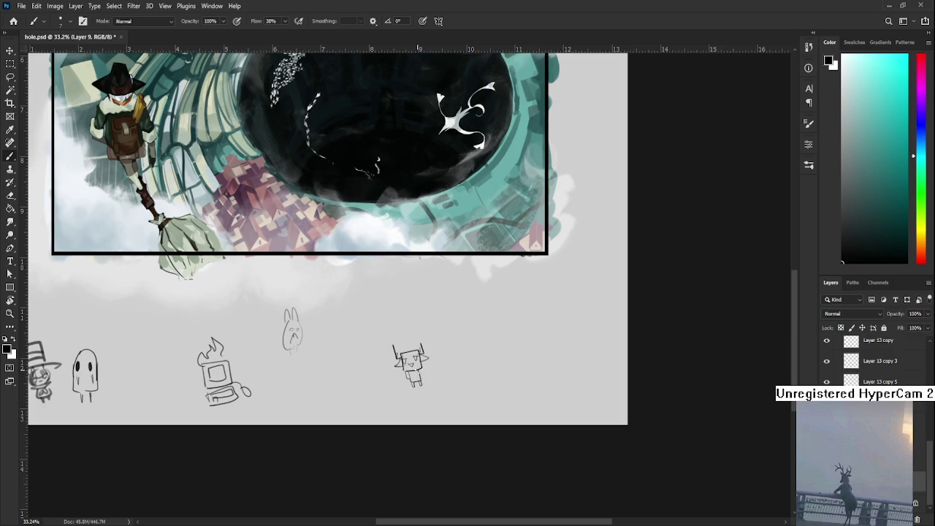
- Lasso the horned doodle, move it left and down, and deselect it
{"action": "key", "text": "l"}
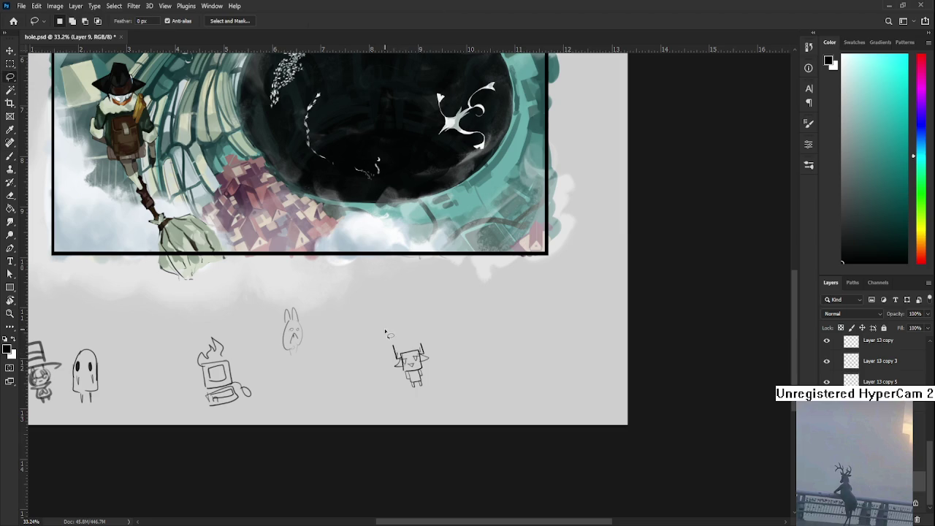
{"action": "left_click_drag", "start_coordinate": [384, 314], "coordinate": [393, 330]}
{"action": "key", "text": "ctrl+t"}
{"action": "left_click_drag", "start_coordinate": [409, 365], "coordinate": [364, 376]}
{"action": "key", "text": "Return"}
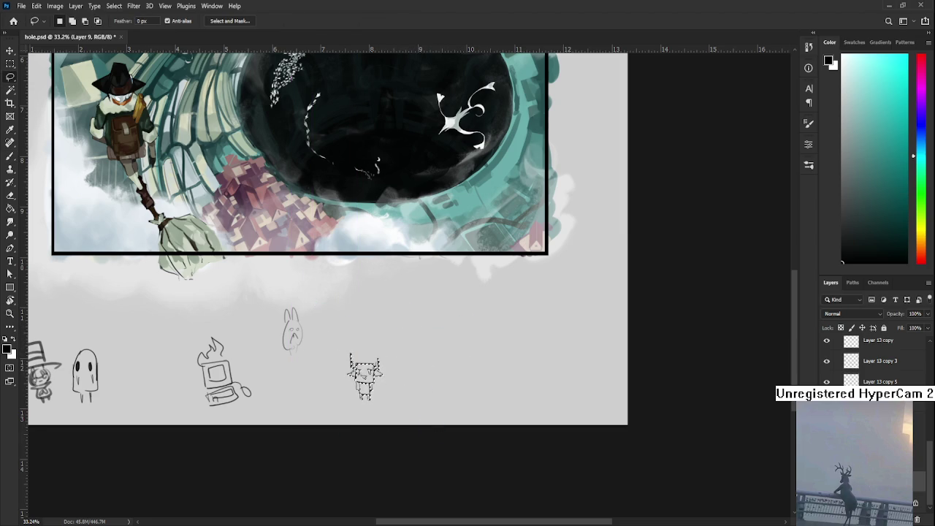
{"action": "key", "text": "ctrl+d"}
{"action": "scroll", "coordinate": [471, 299], "scroll_direction": "down", "scroll_amount": 3}
{"action": "scroll", "coordinate": [471, 299], "scroll_direction": "up", "scroll_amount": 5}
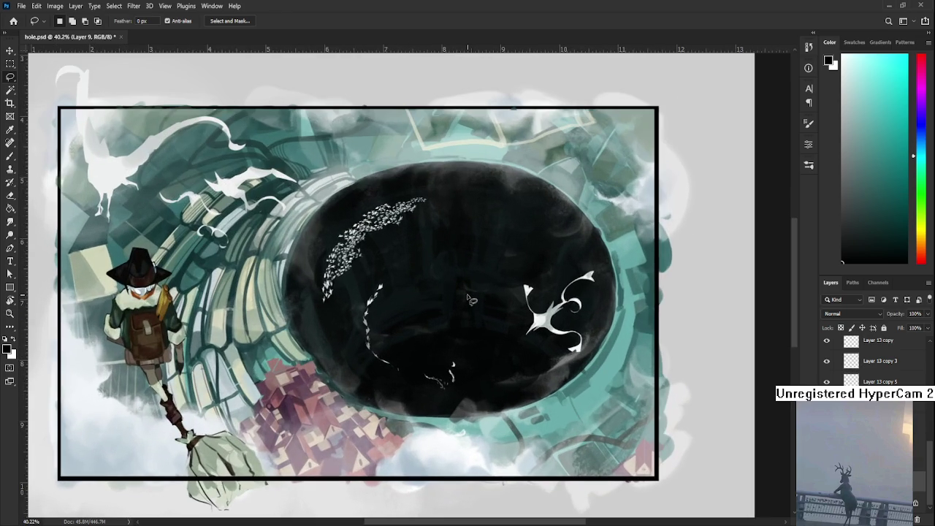
{"action": "left_click_drag", "start_coordinate": [452, 362], "coordinate": [435, 390]}
{"action": "key", "text": "b"}
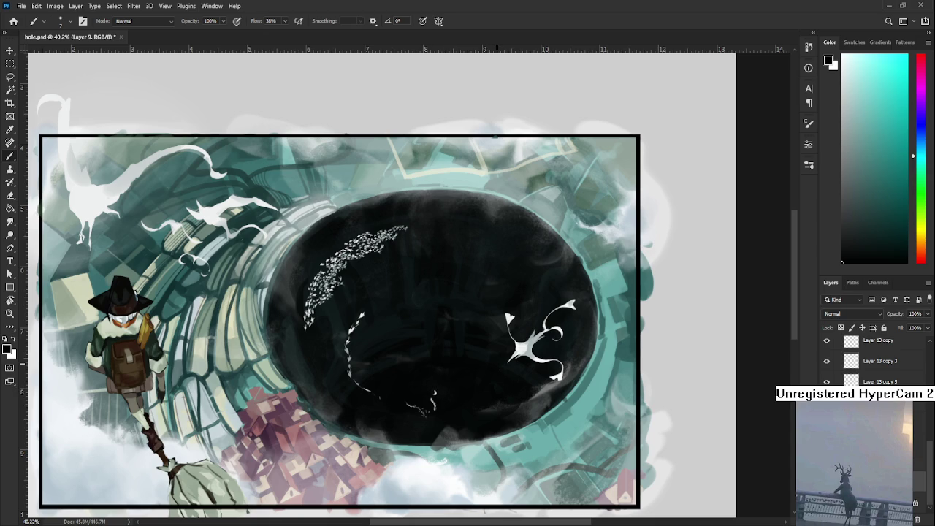
{"action": "scroll", "coordinate": [876, 361], "scroll_direction": "up", "scroll_amount": 3}
{"action": "scroll", "coordinate": [876, 361], "scroll_direction": "up", "scroll_amount": 3}
{"action": "scroll", "coordinate": [877, 362], "scroll_direction": "up", "scroll_amount": 3}
{"action": "scroll", "coordinate": [873, 361], "scroll_direction": "up", "scroll_amount": 1}
{"action": "scroll", "coordinate": [873, 361], "scroll_direction": "down", "scroll_amount": 3}
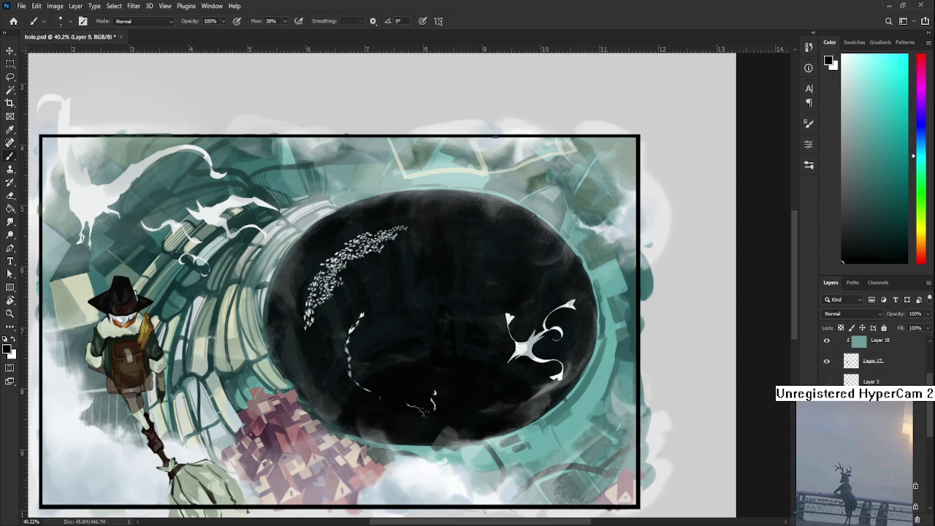
{"action": "left_click", "coordinate": [826, 402]}
{"action": "left_click", "coordinate": [826, 401]}
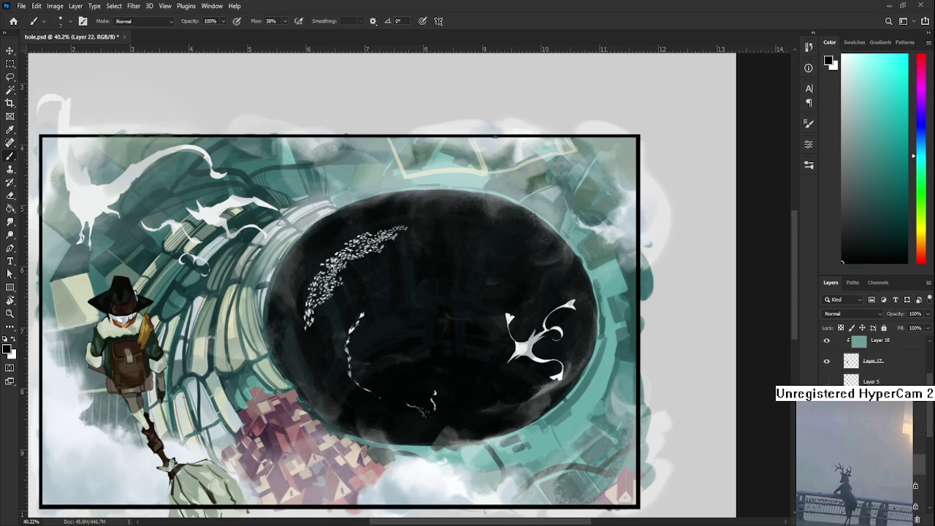
{"action": "scroll", "coordinate": [414, 301], "scroll_direction": "down", "scroll_amount": 2}
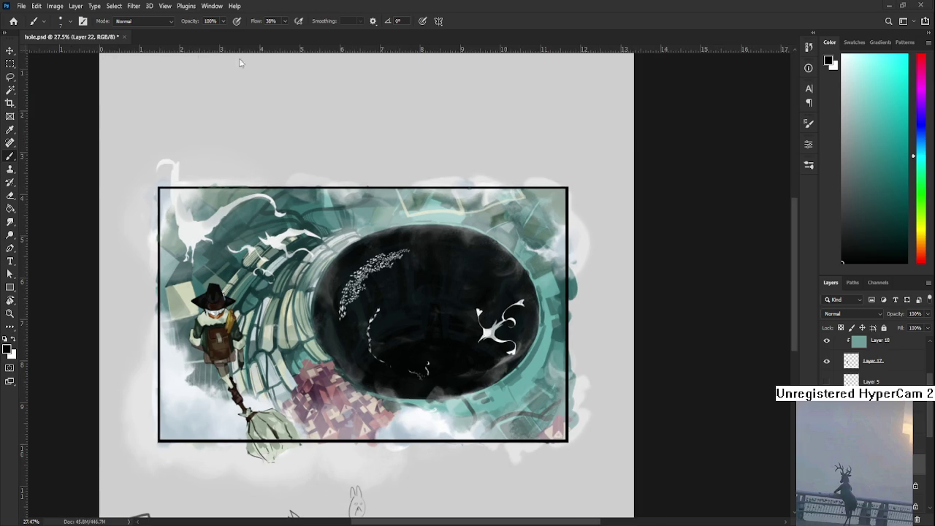
- Save and close hole.psd, then reopen da sketches.psd from Recent files
{"action": "key", "text": "ctrl+s"}
{"action": "key", "text": "ctrl+w"}
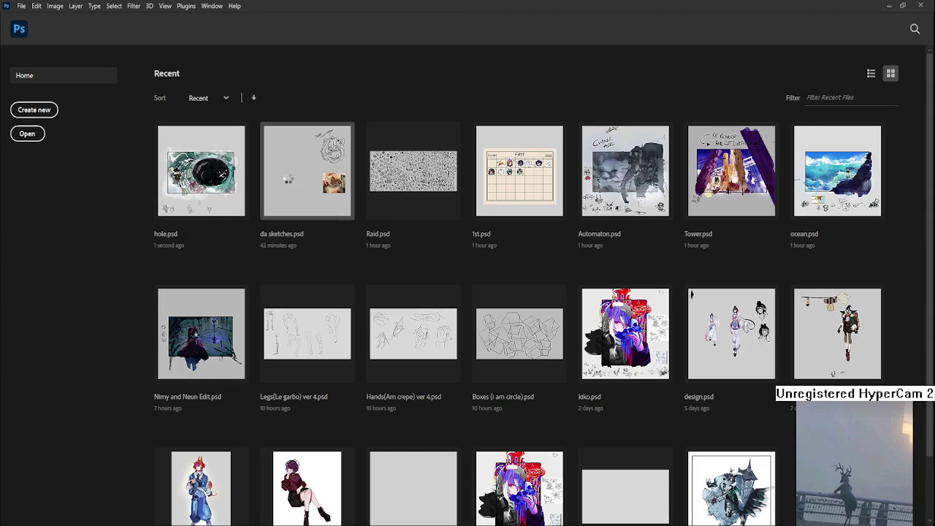
{"action": "left_click", "coordinate": [307, 170]}
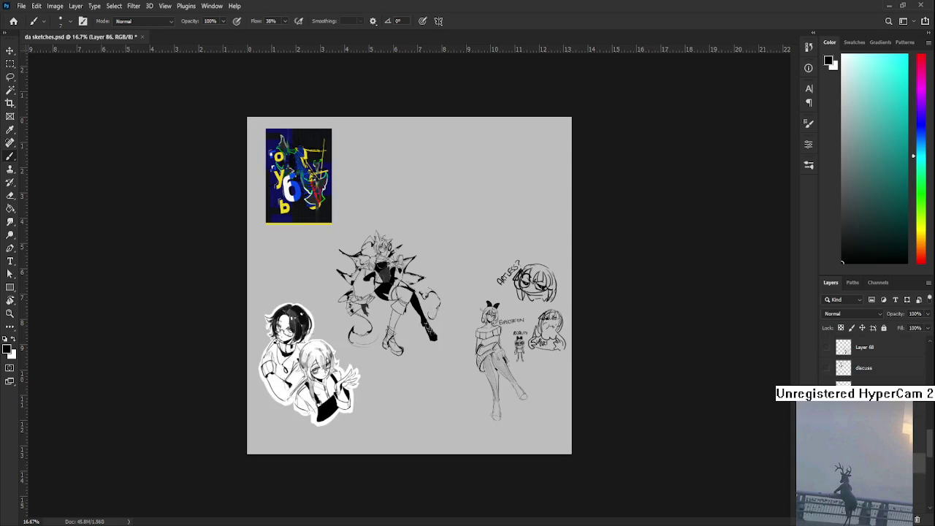
- Zoom in, paint and undo a test stroke, and enlarge the brush slightly
{"action": "scroll", "coordinate": [488, 246], "scroll_direction": "up", "scroll_amount": 3}
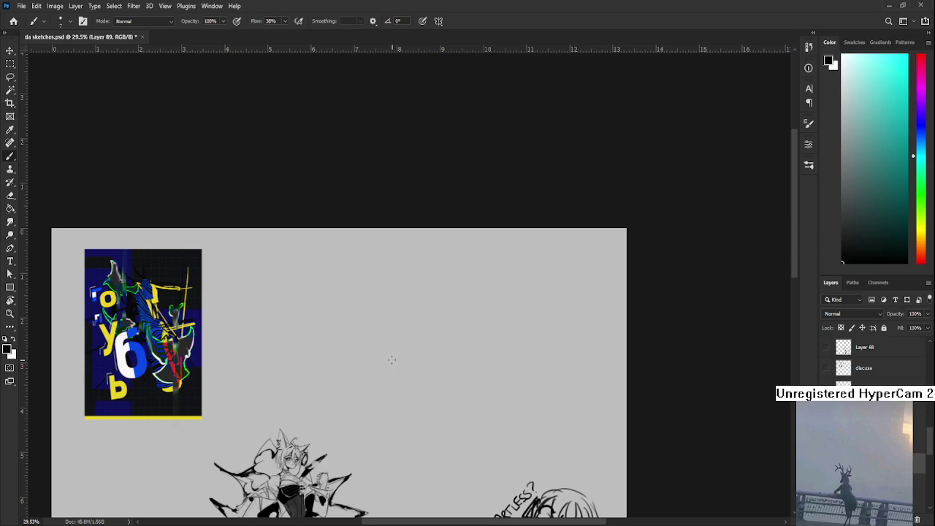
{"action": "left_click_drag", "start_coordinate": [365, 315], "coordinate": [395, 317]}
{"action": "key", "text": "ctrl+z"}
{"action": "key", "text": "bracketright"}
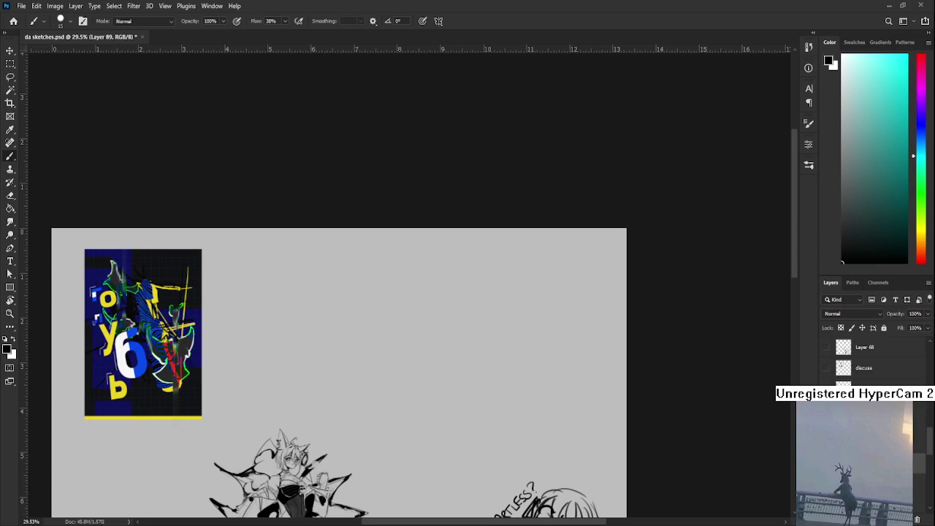
- Zoom in and draw a thick dark arc on the empty gray area, redoing poor attempts
{"action": "scroll", "coordinate": [420, 332], "scroll_direction": "up", "scroll_amount": 3}
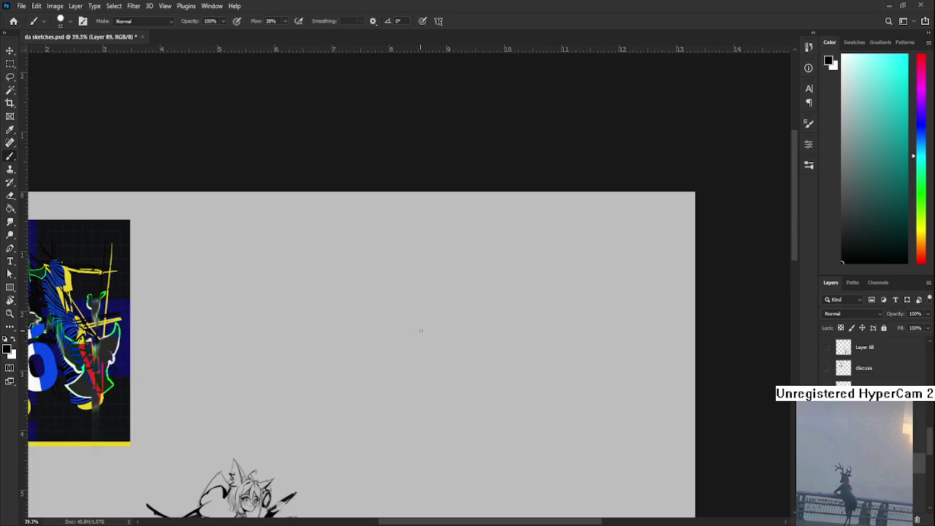
{"action": "scroll", "coordinate": [410, 307], "scroll_direction": "right", "scroll_amount": 2}
{"action": "mouse_move", "coordinate": [382, 326]}
{"action": "left_mouse_down"}
{"action": "mouse_move", "coordinate": [413, 326]}
{"action": "mouse_move", "coordinate": [393, 314]}
{"action": "mouse_move", "coordinate": [414, 328]}
{"action": "left_mouse_up"}
{"action": "key", "text": "ctrl+z"}
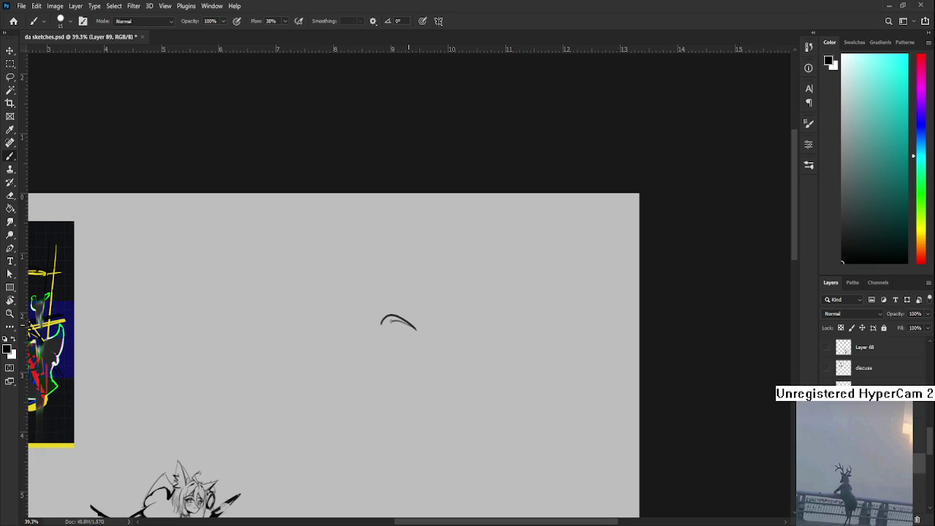
{"action": "key", "text": "ctrl+z"}
{"action": "mouse_move", "coordinate": [380, 323]}
{"action": "left_mouse_down"}
{"action": "mouse_move", "coordinate": [419, 334]}
{"action": "mouse_move", "coordinate": [385, 310]}
{"action": "mouse_move", "coordinate": [400, 322]}
{"action": "left_mouse_up"}
{"action": "key", "text": "e"}
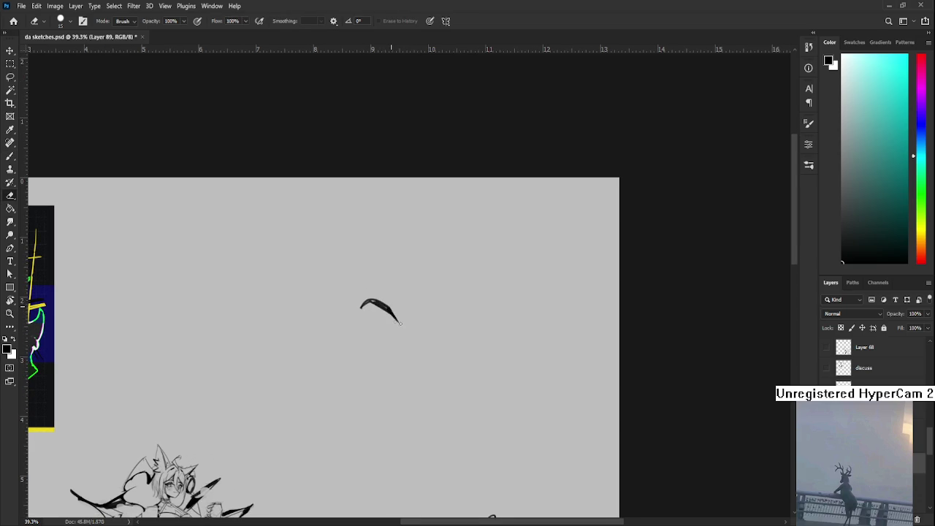
- Draw a thin lower curve beneath the arc, undoing misplaced strokes until it fits
{"action": "key", "text": "b"}
{"action": "left_click_drag", "start_coordinate": [368, 308], "coordinate": [387, 333]}
{"action": "key", "text": "ctrl+z"}
{"action": "key", "text": "ctrl+z"}
{"action": "key", "text": "ctrl+z"}
{"action": "key", "text": "ctrl+z"}
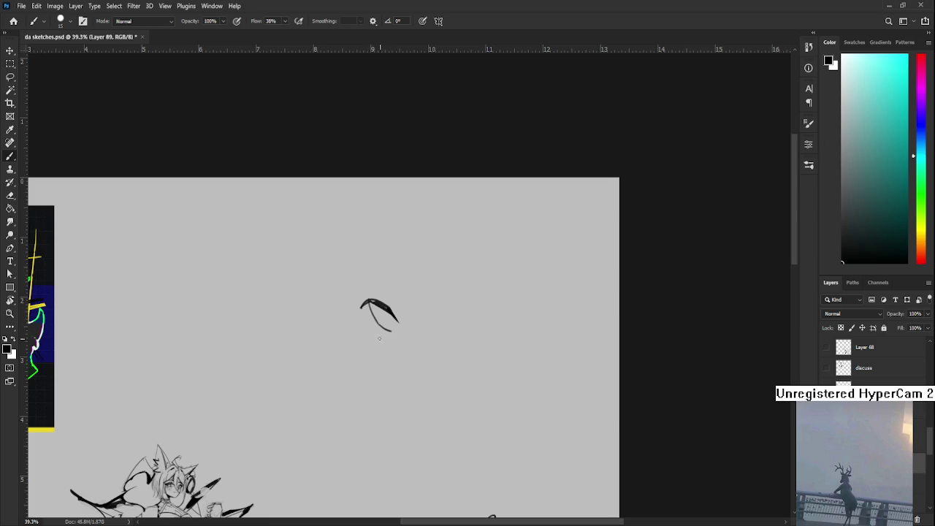
{"action": "scroll", "coordinate": [464, 289], "scroll_direction": "up", "scroll_amount": 1}
{"action": "left_click_drag", "start_coordinate": [350, 287], "coordinate": [371, 314]}
{"action": "key", "text": "ctrl+z"}
{"action": "left_click_drag", "start_coordinate": [355, 301], "coordinate": [371, 310]}
- Remove the lower curve and rework the top stroke's tip, extending it left and trimming it
{"action": "key", "text": "ctrl+z"}
{"action": "key", "text": "ctrl+z"}
{"action": "key", "text": "ctrl+z"}
{"action": "key", "text": "ctrl+z"}
{"action": "key", "text": "ctrl+z"}
{"action": "key", "text": "ctrl+z"}
{"action": "key", "text": "ctrl+z"}
{"action": "key", "text": "ctrl+z"}
{"action": "key", "text": "ctrl+z"}
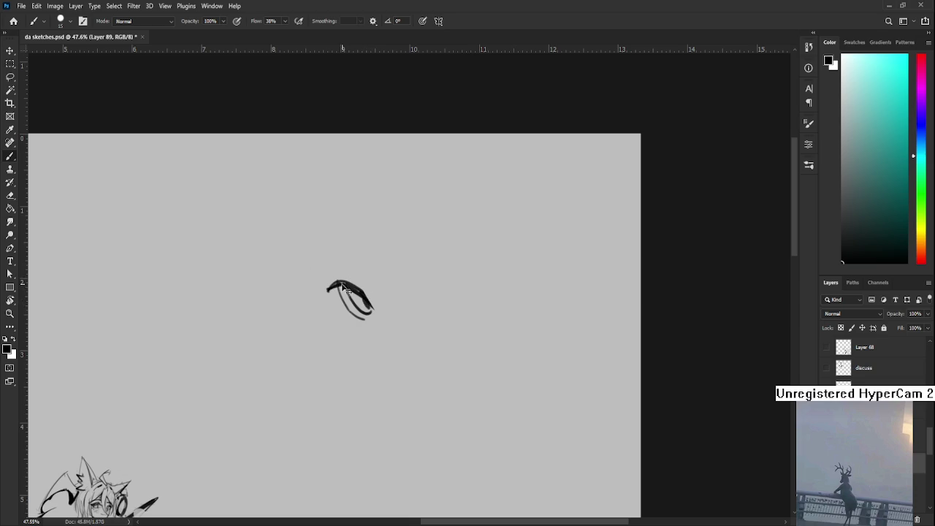
{"action": "key", "text": "e"}
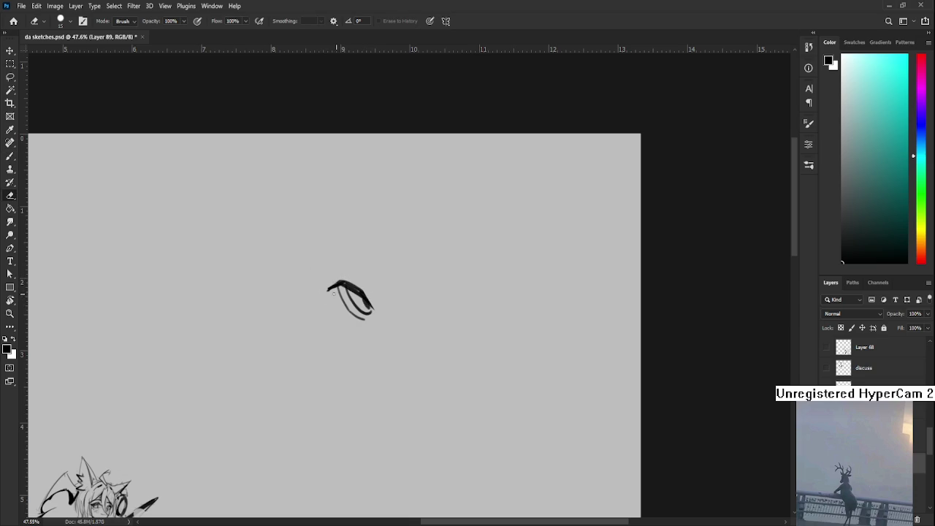
{"action": "key", "text": "b"}
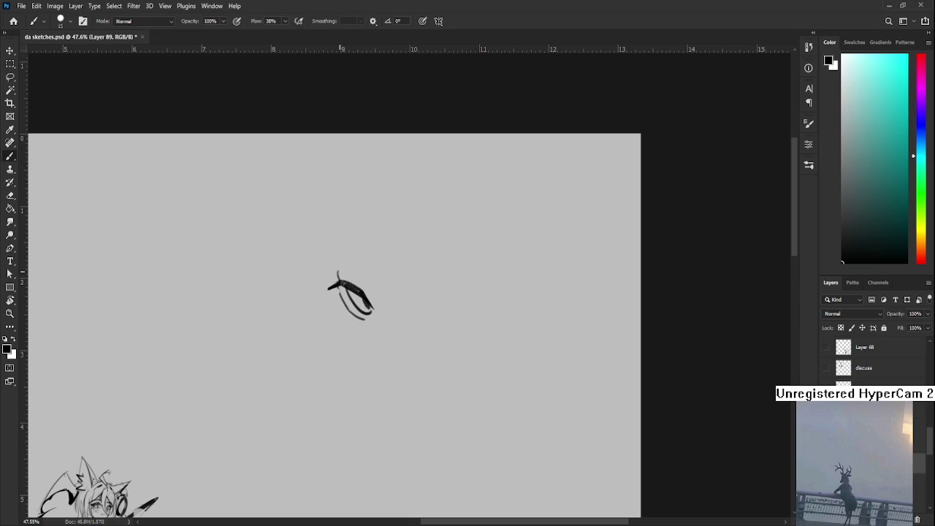
{"action": "key", "text": "e"}
{"action": "mouse_move", "coordinate": [340, 273]}
{"action": "left_mouse_down"}
{"action": "mouse_move", "coordinate": [351, 279]}
{"action": "mouse_move", "coordinate": [320, 283]}
{"action": "mouse_move", "coordinate": [340, 283]}
{"action": "mouse_move", "coordinate": [330, 270]}
{"action": "left_mouse_up"}
{"action": "key", "text": "b"}
{"action": "key", "text": "e"}
{"action": "key", "text": "b"}
{"action": "key", "text": "e"}
{"action": "key", "text": "b"}
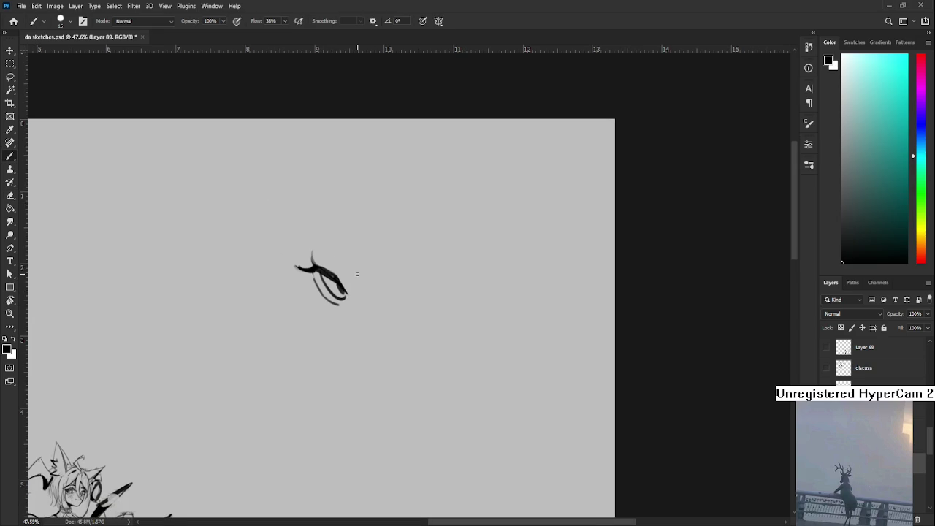
- Add dark strokes along the inner curve and the bottom edge of the mark
{"action": "left_click_drag", "start_coordinate": [314, 272], "coordinate": [320, 291]}
{"action": "key", "text": "e"}
{"action": "key", "text": "b"}
{"action": "left_click_drag", "start_coordinate": [319, 292], "coordinate": [340, 310]}
- Thicken the upper-right curve with a size 30 brush, then shrink the eraser from 45 to 10
{"action": "key", "text": "bracketright"}
{"action": "key", "text": "bracketright"}
{"action": "left_click_drag", "start_coordinate": [322, 263], "coordinate": [349, 293]}
{"action": "key", "text": "e"}
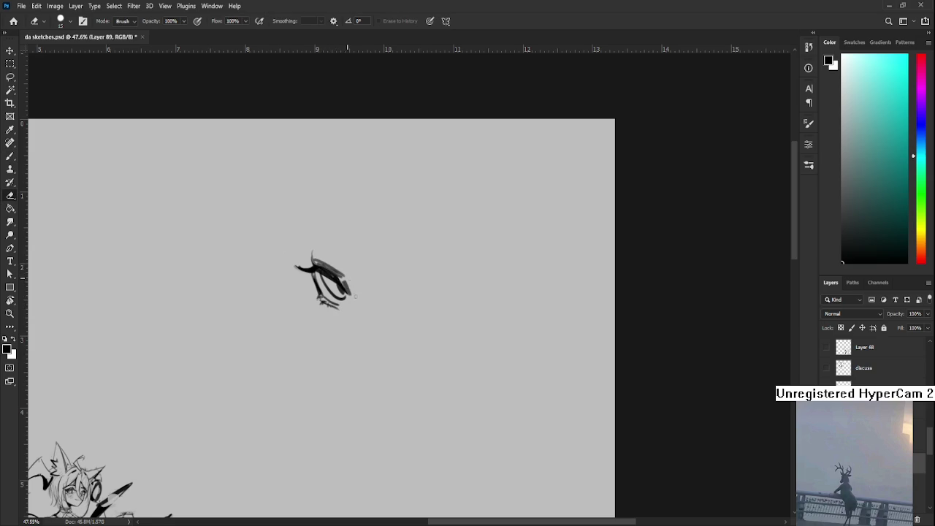
{"action": "key", "text": "b"}
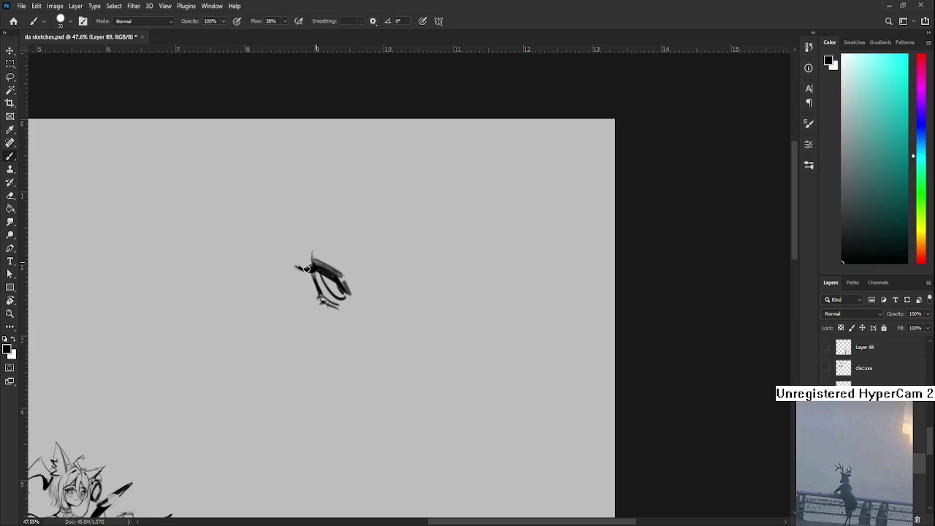
{"action": "left_click_drag", "start_coordinate": [314, 277], "coordinate": [300, 288]}
{"action": "key", "text": "e"}
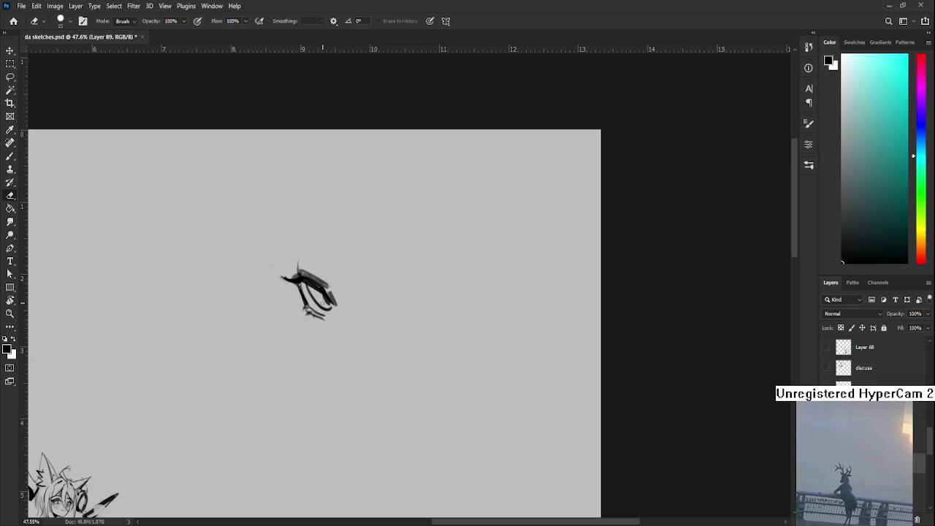
{"action": "key", "text": "bracketleft"}
{"action": "key", "text": "bracketleft"}
{"action": "key", "text": "bracketleft"}
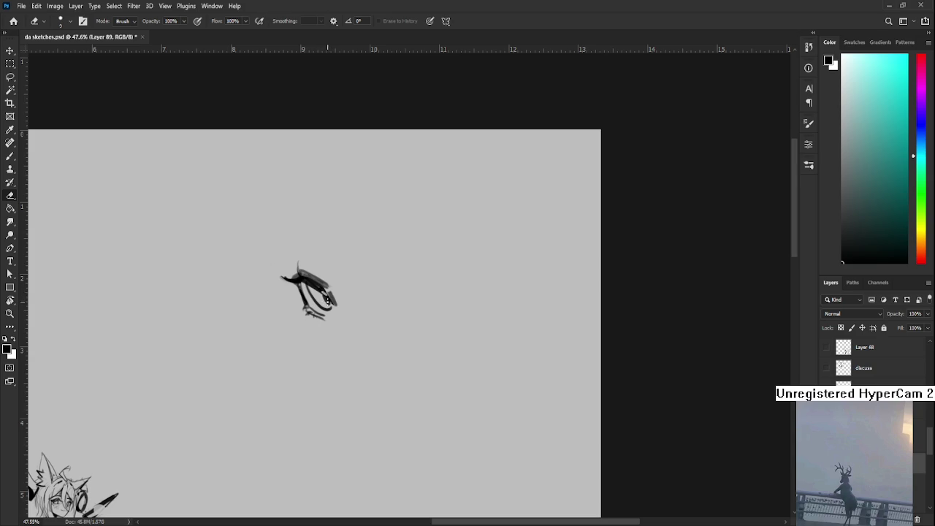